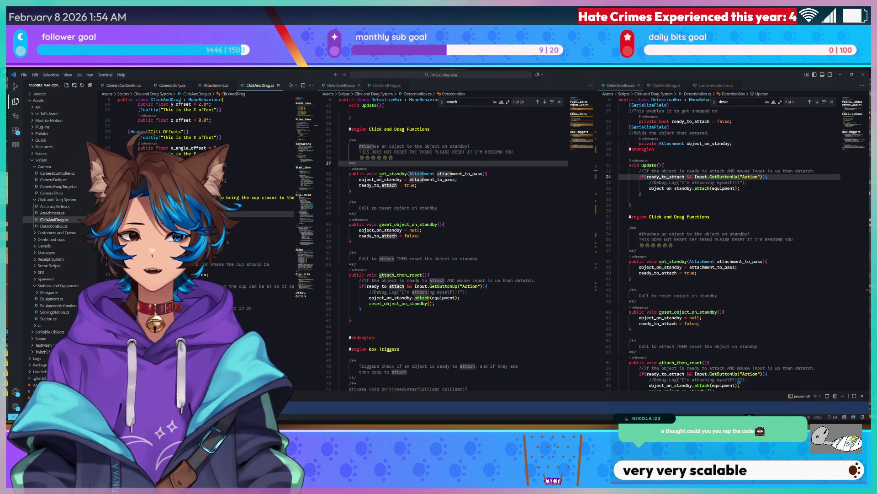
# - Switch from the DetectionBox script in VS Code to the café game running in Unity
pyautogui.hotkey('alt', 'Tab')
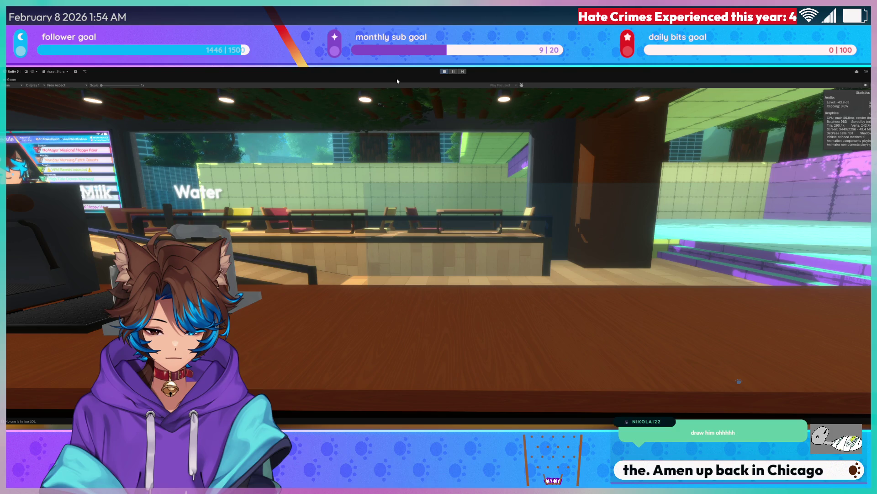
# - Turn the camera left twice, past the Espresso station to the Take Order register
pyautogui.press('a')
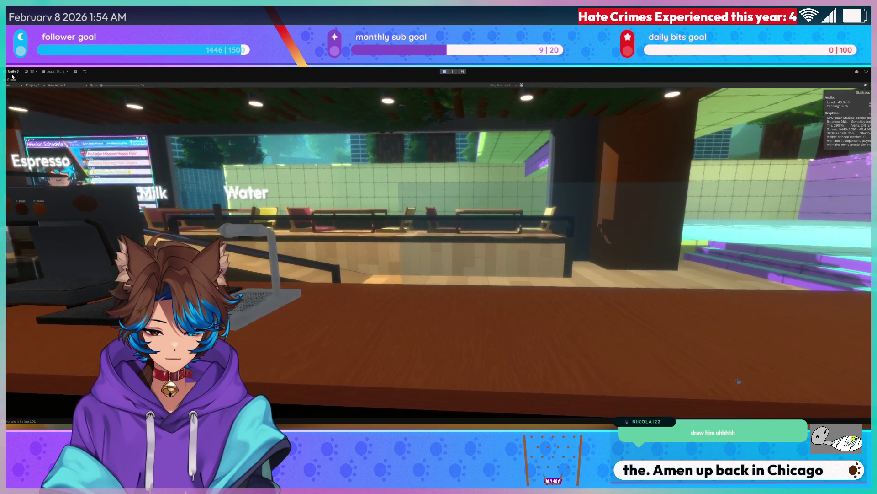
pyautogui.press('a')
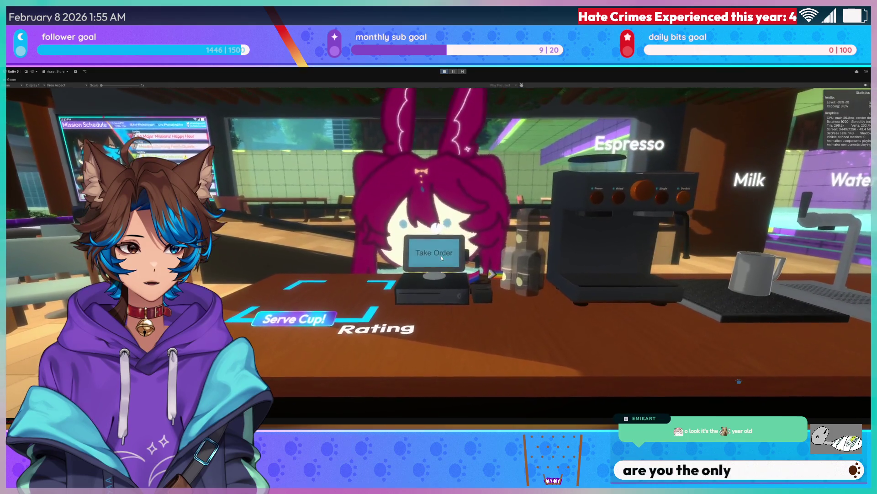
# - Take the customer's order and brew a Double shot into a cup under the espresso spout
pyautogui.click(441, 255)
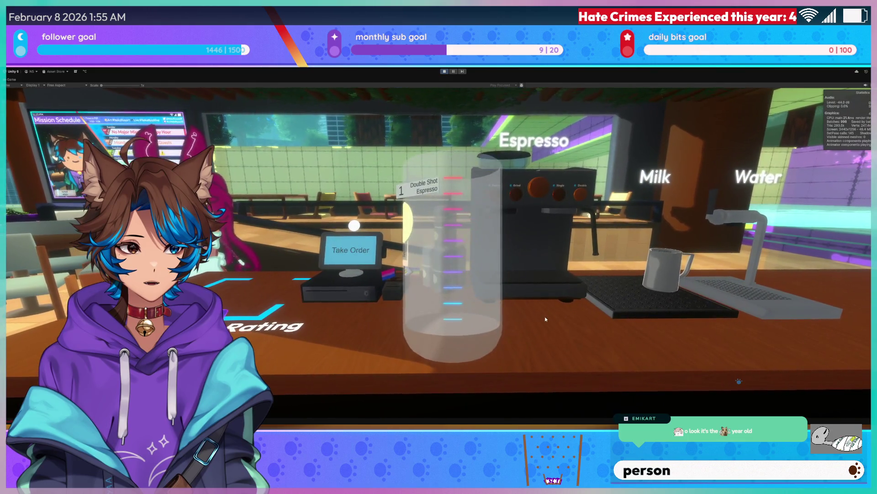
pyautogui.click(545, 316)
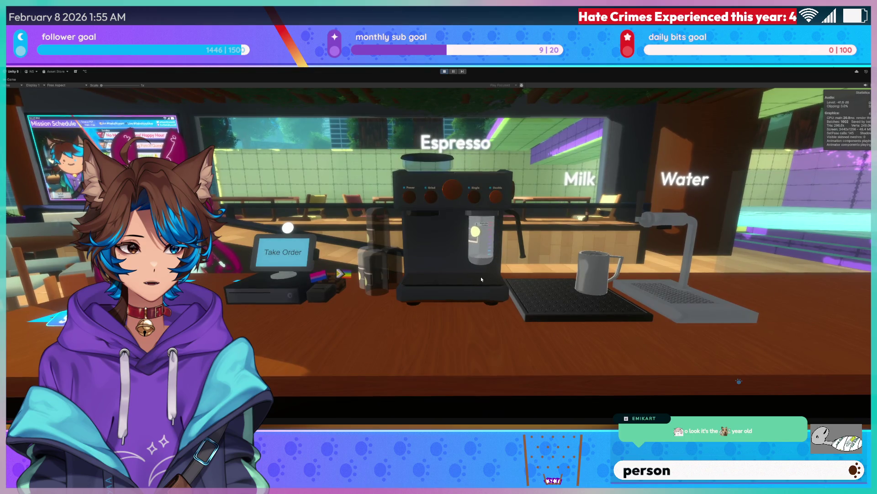
pyautogui.click(480, 276)
pyautogui.click(482, 332)
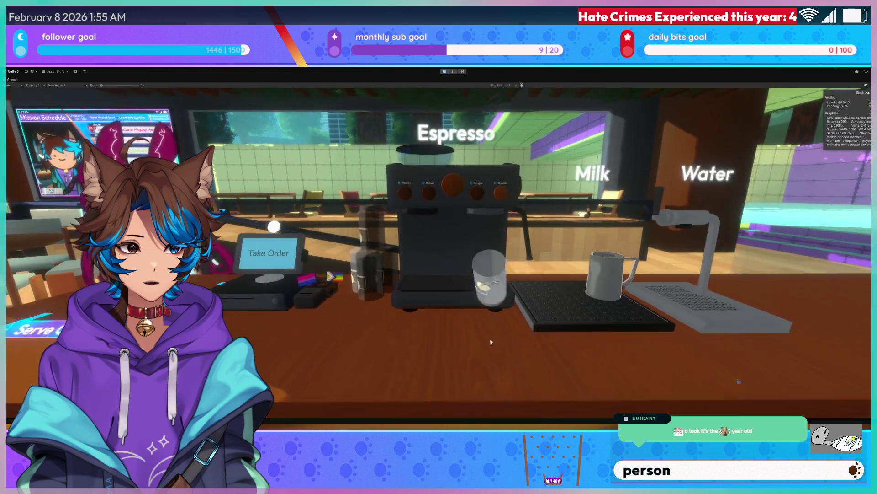
pyautogui.click(465, 327)
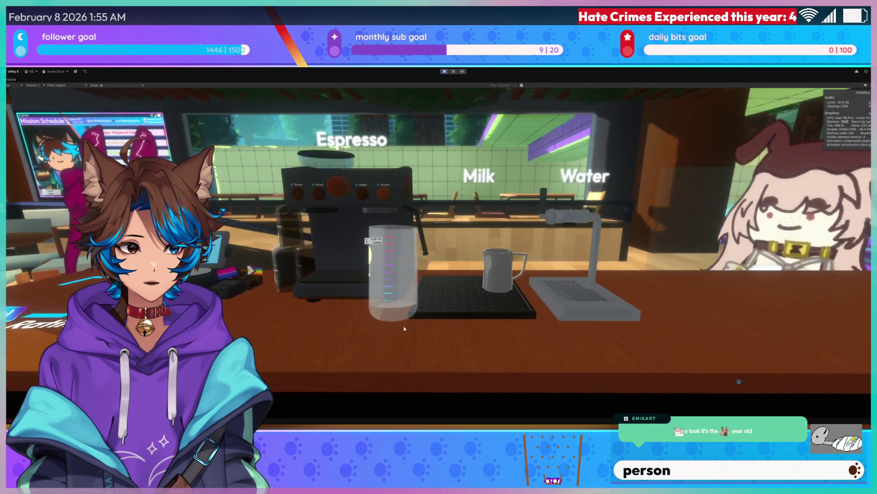
pyautogui.click(404, 325)
pyautogui.click(448, 292)
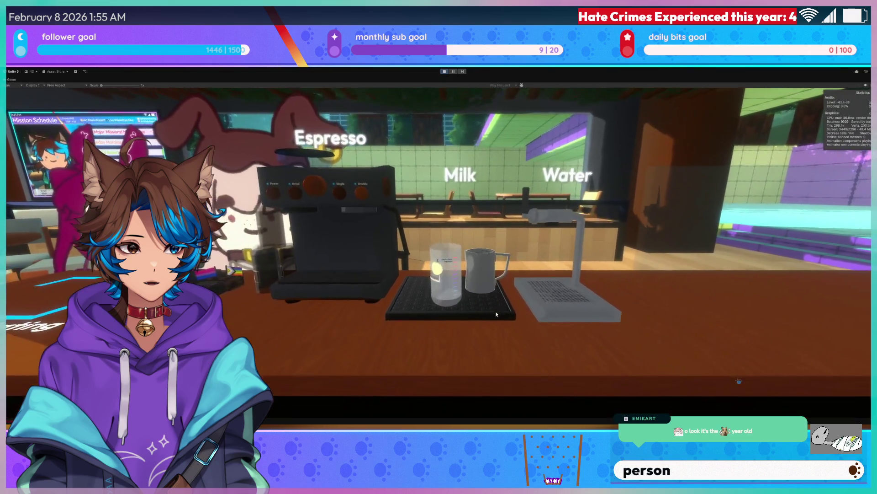
pyautogui.click(361, 284)
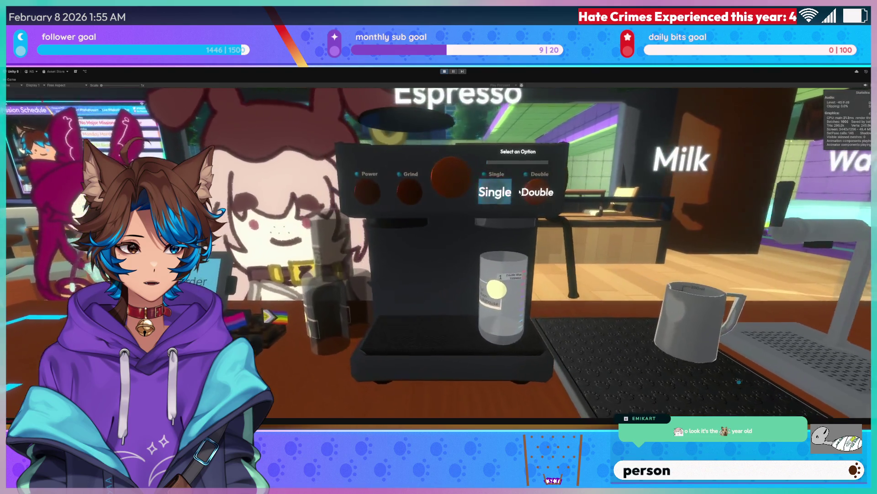
pyautogui.click(520, 192)
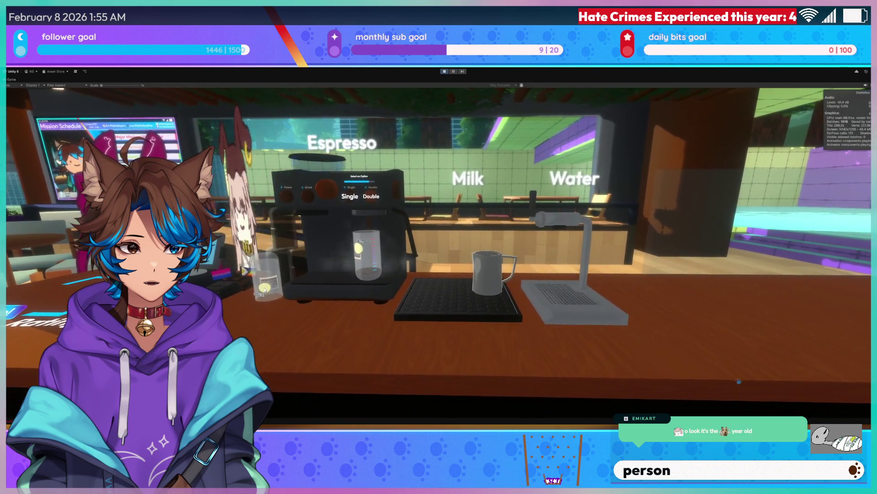
# - Rearrange the second cup and the Double Shot Espresso cup under the spout
pyautogui.click(302, 346)
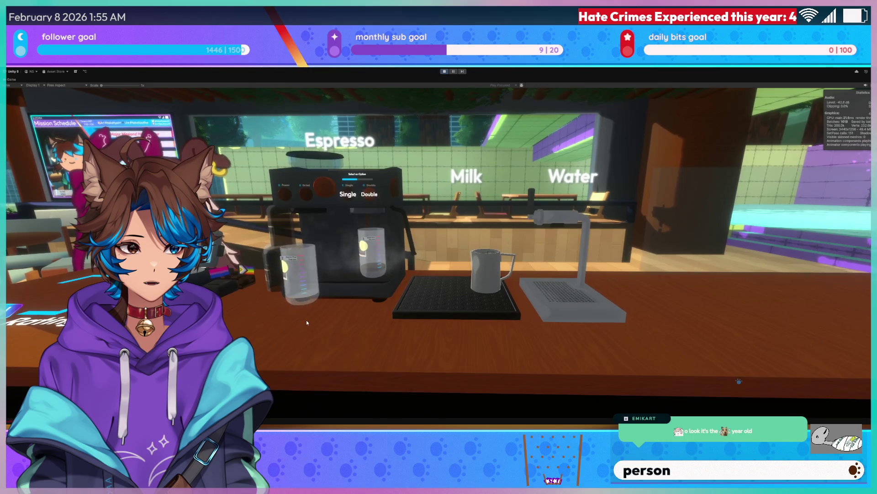
pyautogui.click(333, 307)
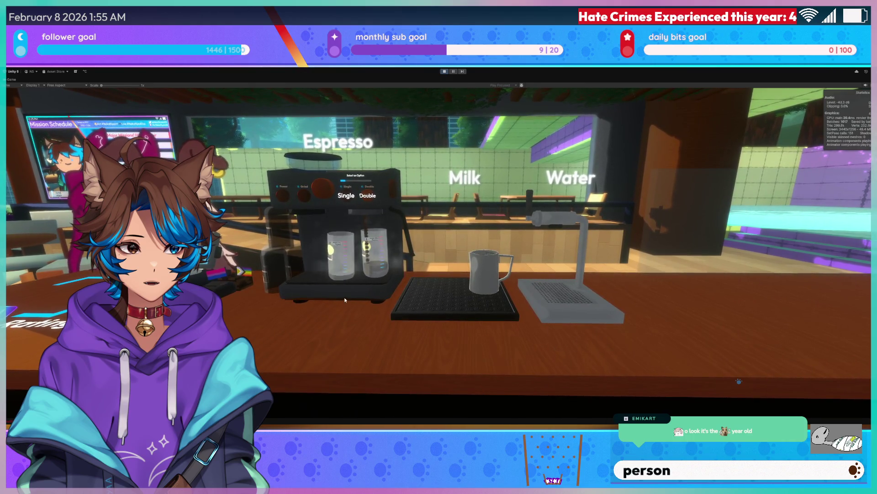
pyautogui.click(349, 276)
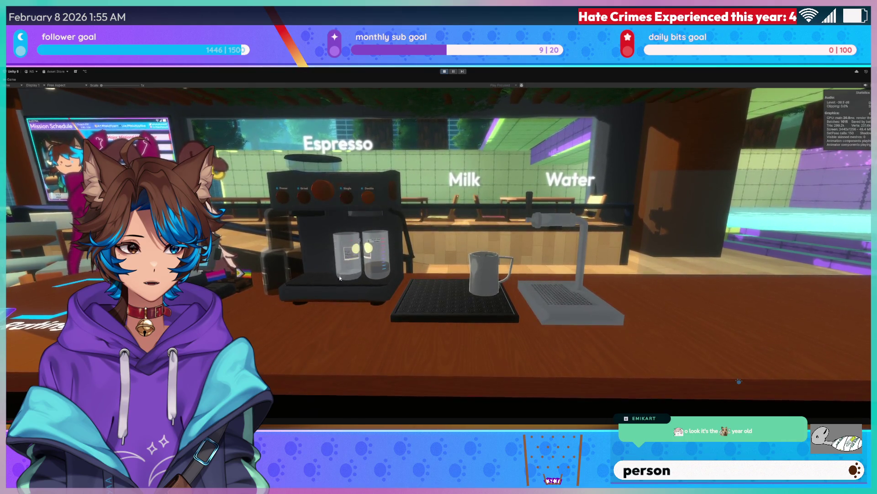
pyautogui.click(394, 267)
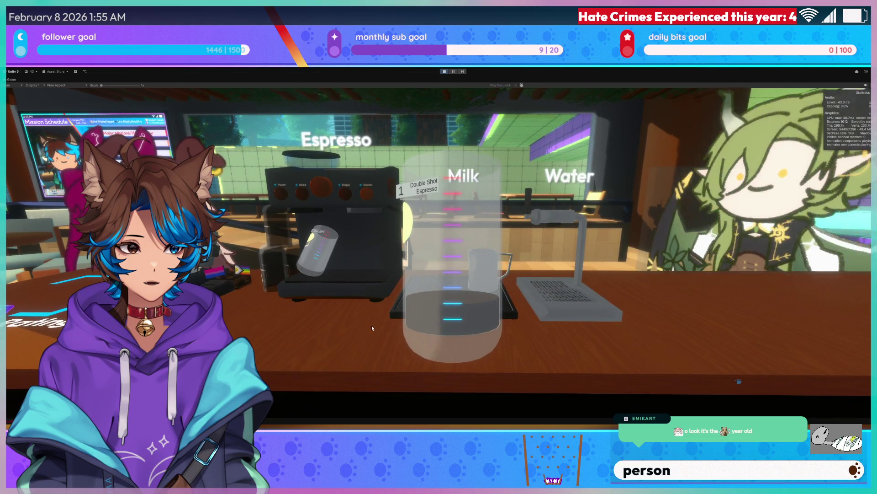
pyautogui.click(361, 262)
pyautogui.click(361, 265)
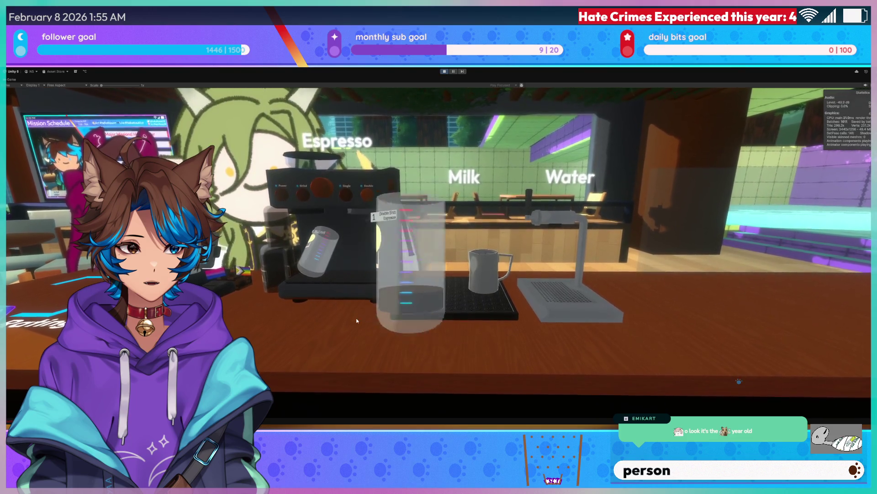
# - Put the tipped cup back under the spout and move the measuring glass beside the machine
pyautogui.click(228, 317)
pyautogui.click(271, 286)
pyautogui.click(368, 277)
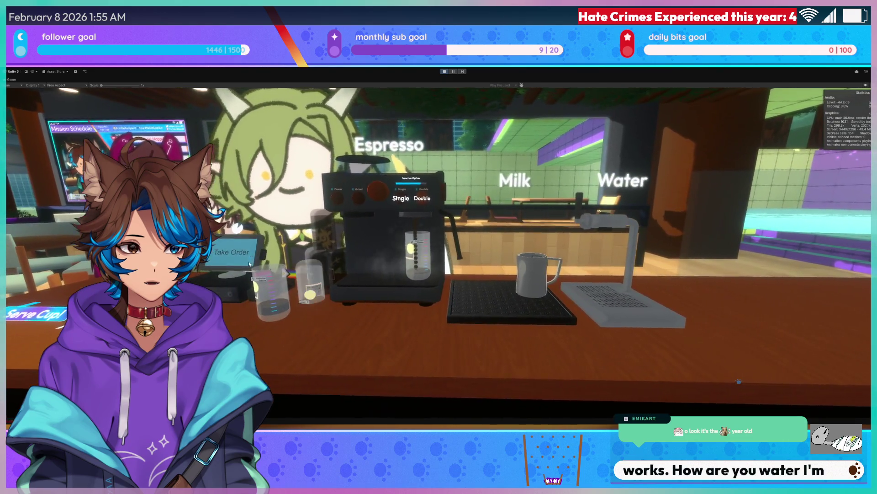
pyautogui.click(274, 265)
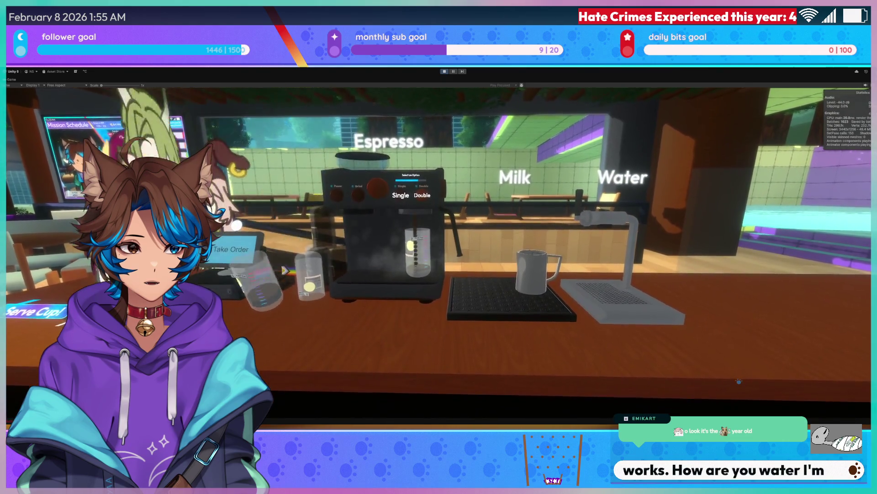
pyautogui.click(320, 224)
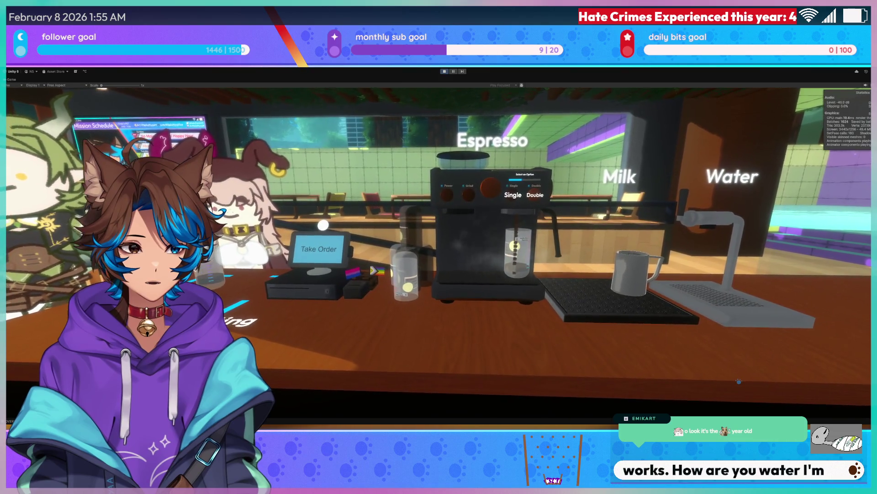
# - Carry the measuring glass to the water station and pour water into it
pyautogui.click(395, 285)
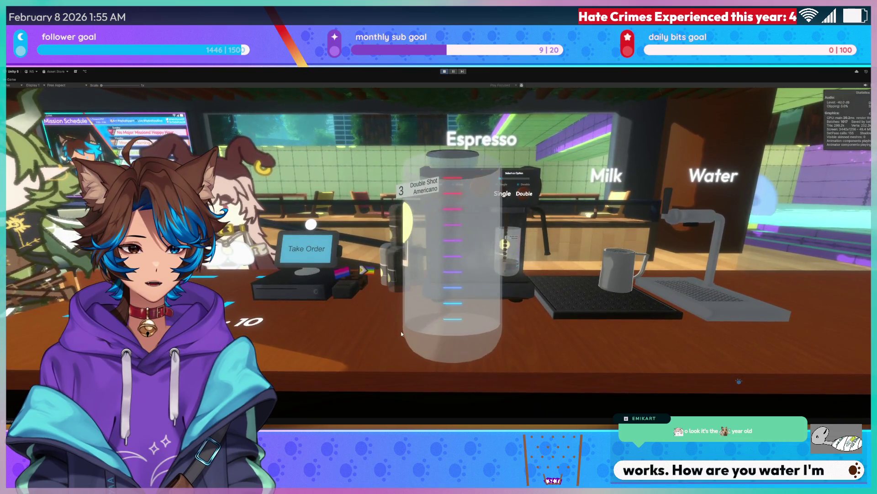
pyautogui.click(601, 305)
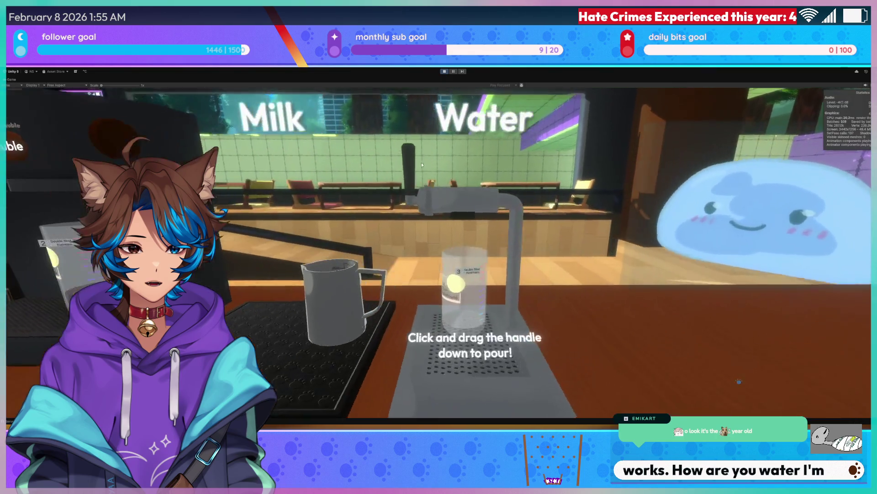
pyautogui.moveTo(401, 204); pyautogui.dragTo(388, 248)
pyautogui.moveTo(398, 159); pyautogui.dragTo(399, 183)
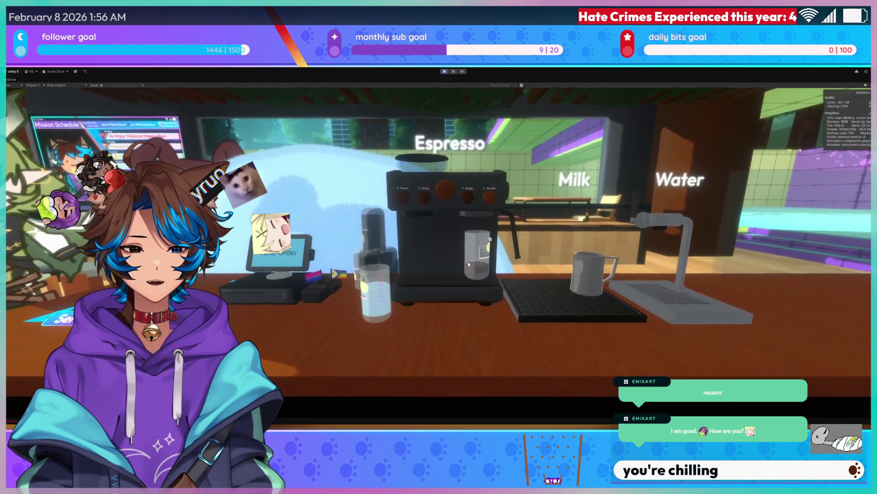
# - Put the water glass under the espresso spout and brew a Double shot
pyautogui.click(468, 263)
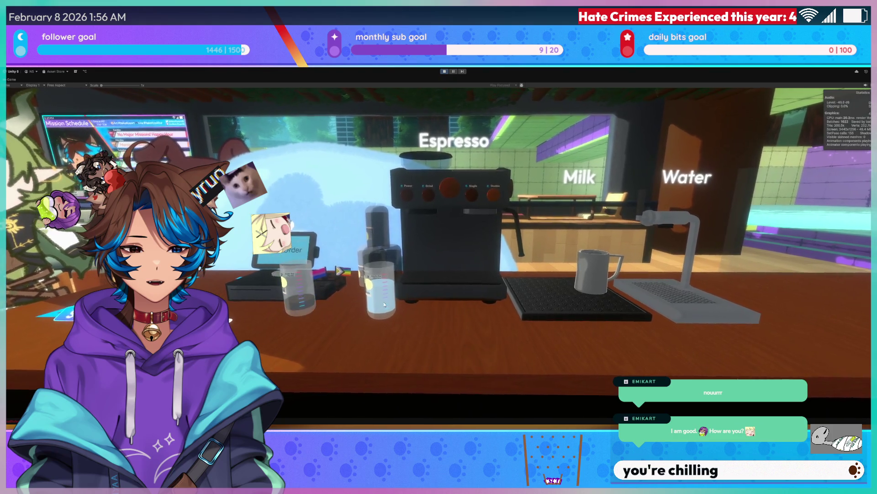
pyautogui.click(384, 305)
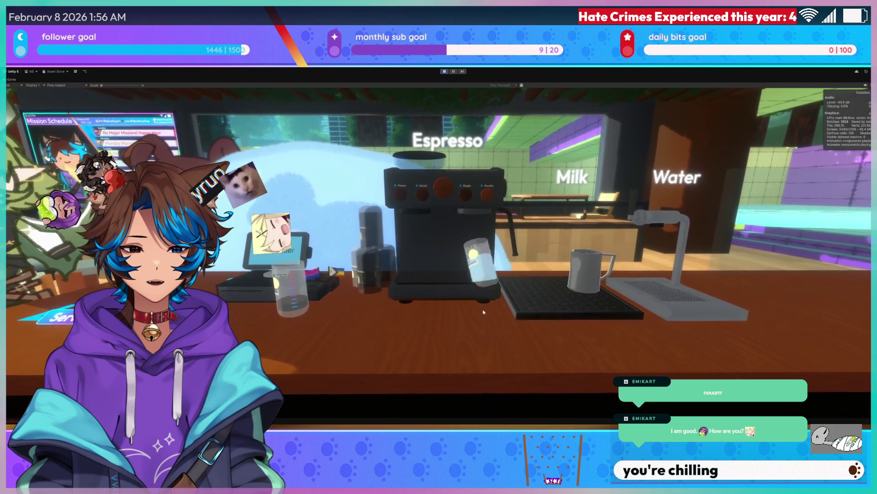
pyautogui.click(457, 229)
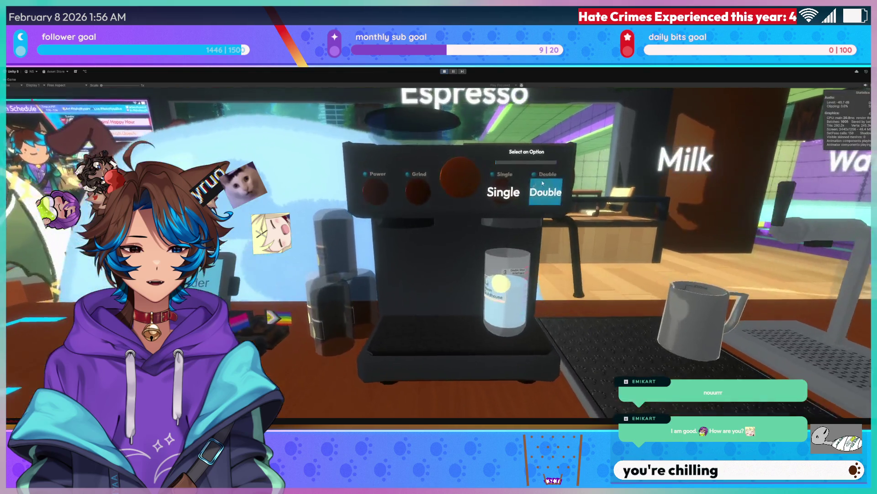
pyautogui.click(542, 180)
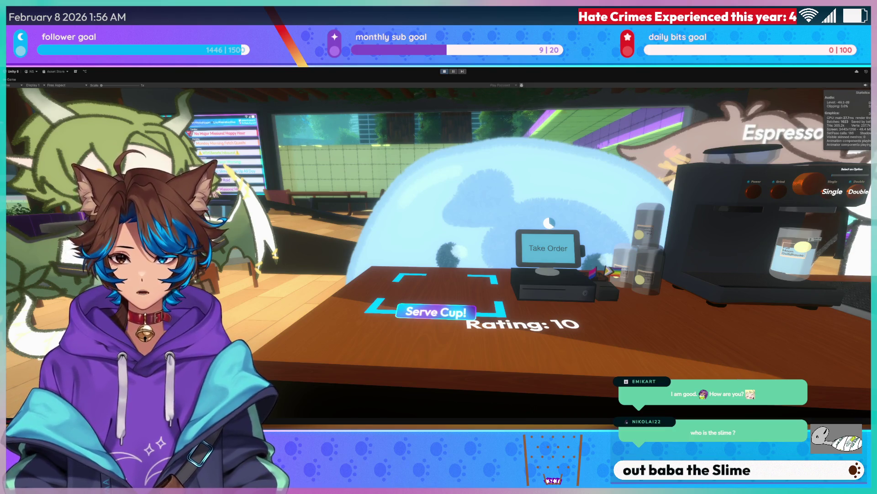
# - Top the Double Shot Americano up with water at the tap and serve it for Rating 10
pyautogui.press('d')
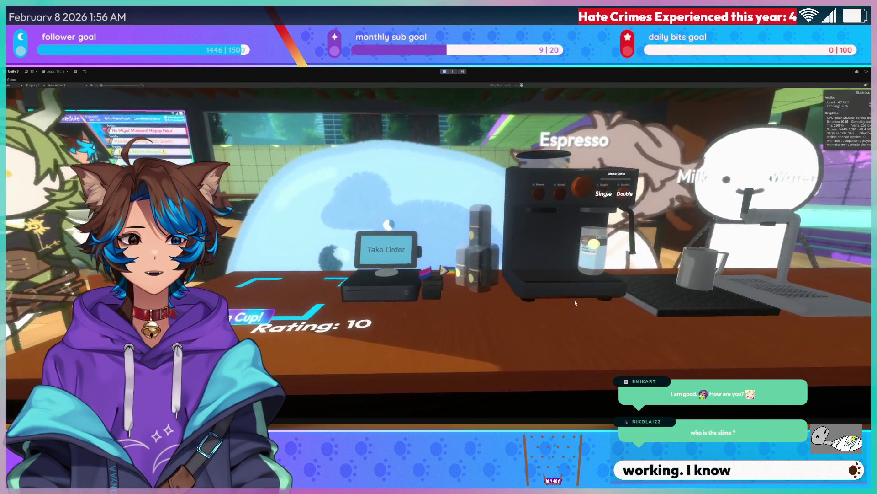
pyautogui.click(573, 282)
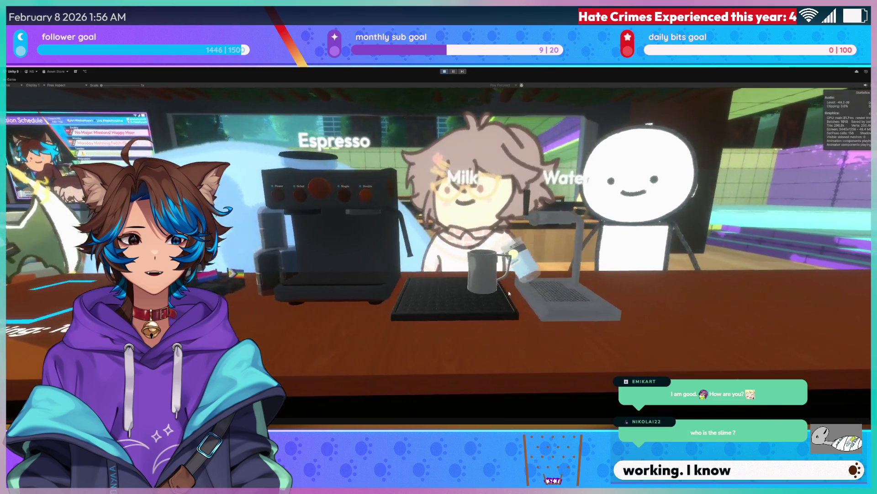
pyautogui.click(541, 292)
pyautogui.moveTo(402, 208); pyautogui.dragTo(462, 309)
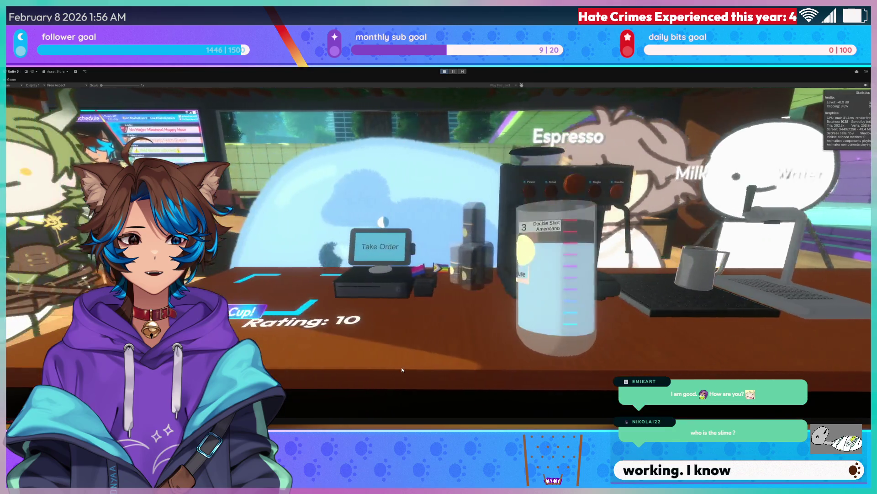
pyautogui.click(303, 320)
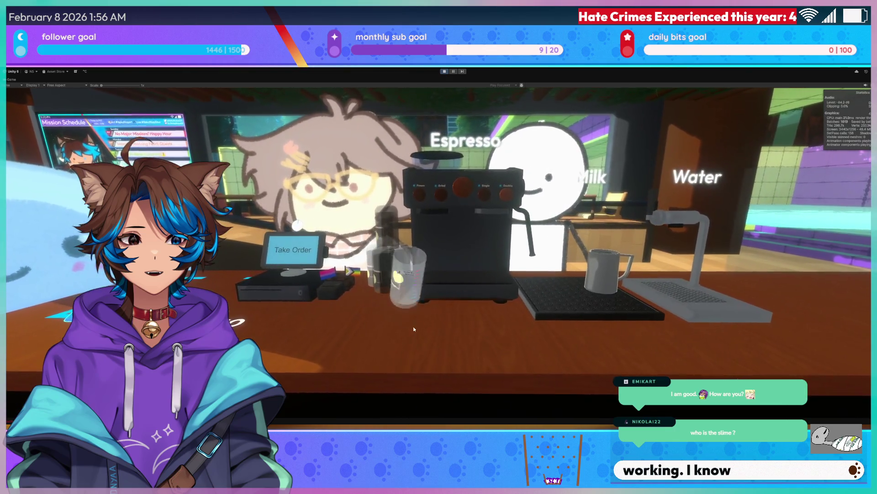
# - Brew a Double shot into a glass under the espresso machine and set it on the counter
pyautogui.click(409, 283)
pyautogui.click(454, 287)
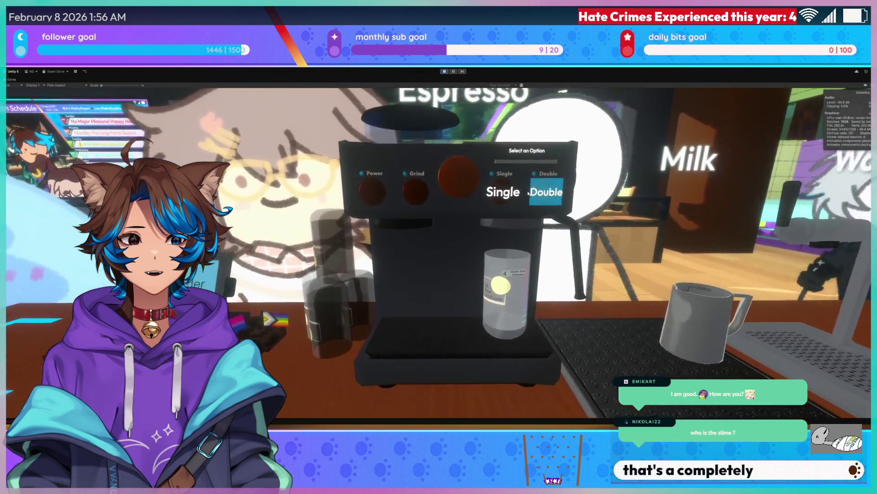
pyautogui.click(529, 193)
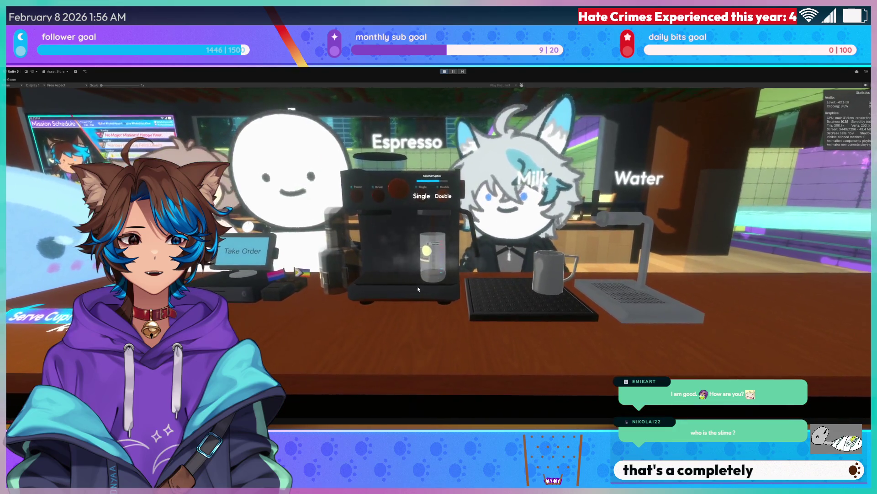
pyautogui.click(413, 273)
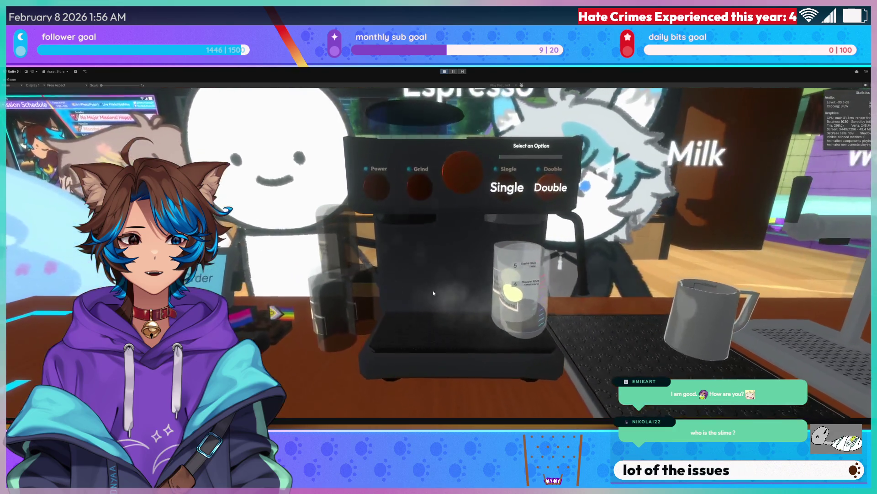
pyautogui.click(537, 302)
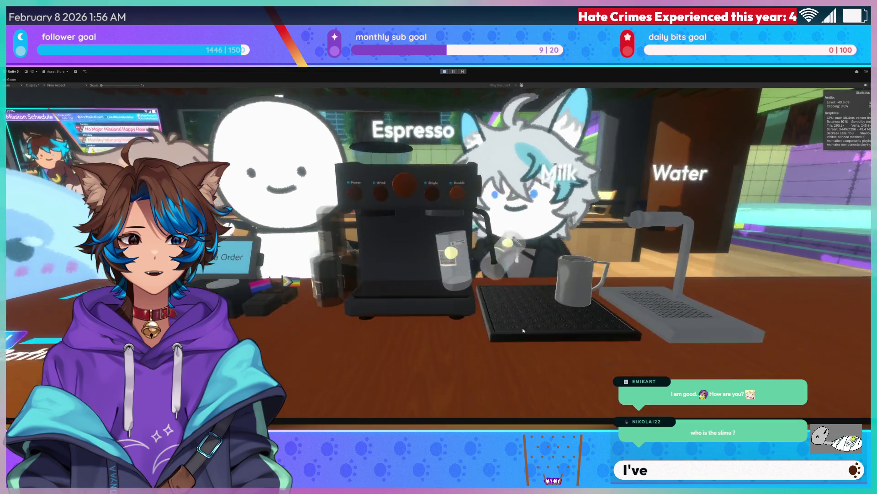
pyautogui.click(377, 327)
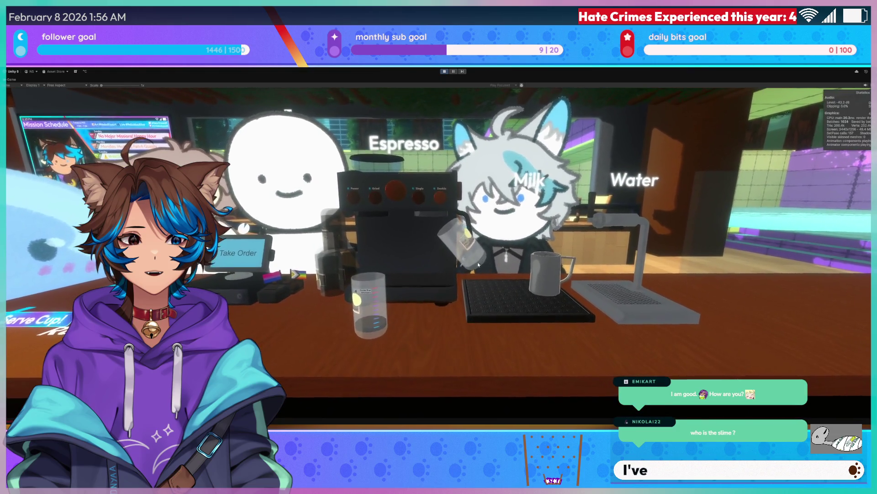
# - Place a fresh glass under the espresso machine and brew another Double shot
pyautogui.click(477, 311)
pyautogui.click(429, 284)
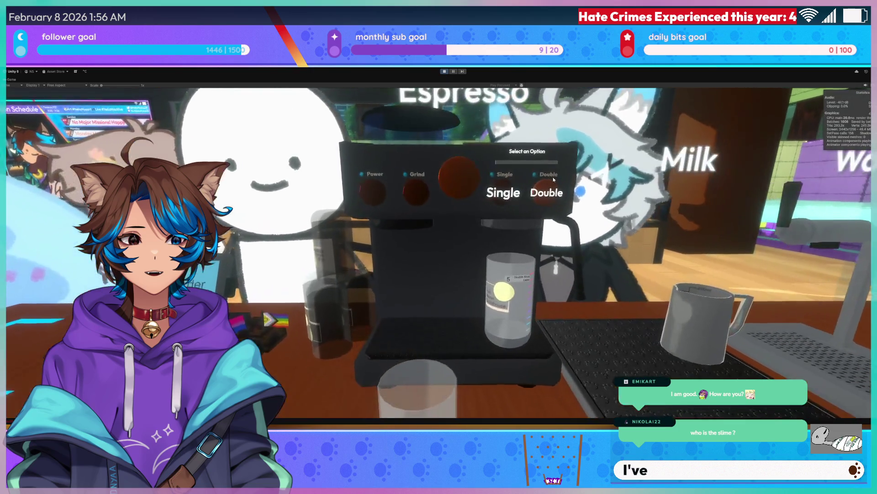
pyautogui.click(553, 183)
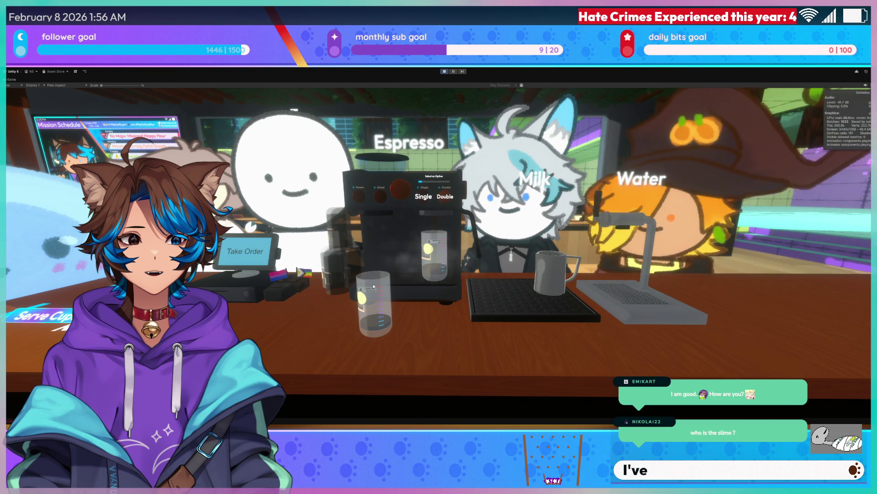
# - Lift off the Double Shot Latte glass and brew a Single shot of espresso
pyautogui.click(375, 288)
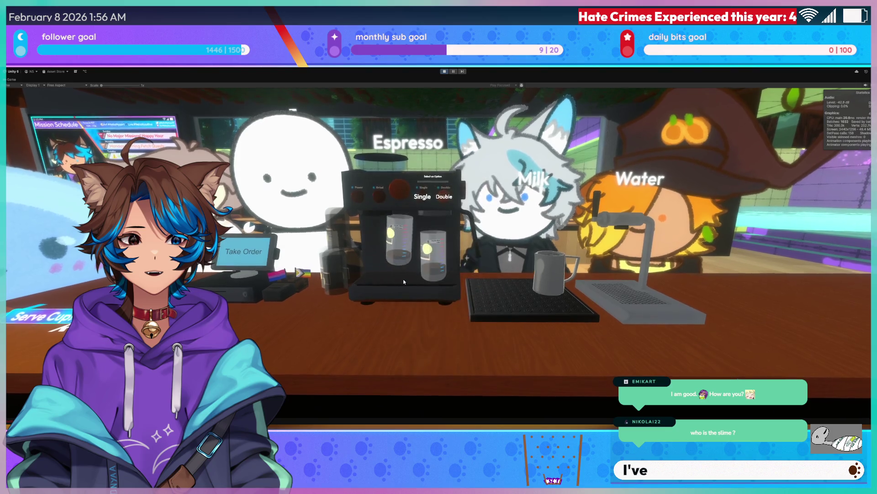
pyautogui.click(433, 269)
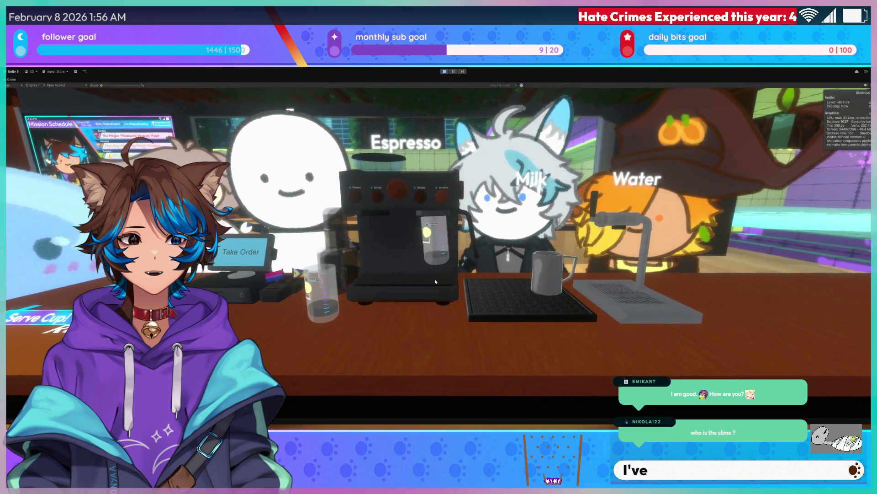
pyautogui.click(435, 279)
pyautogui.click(509, 195)
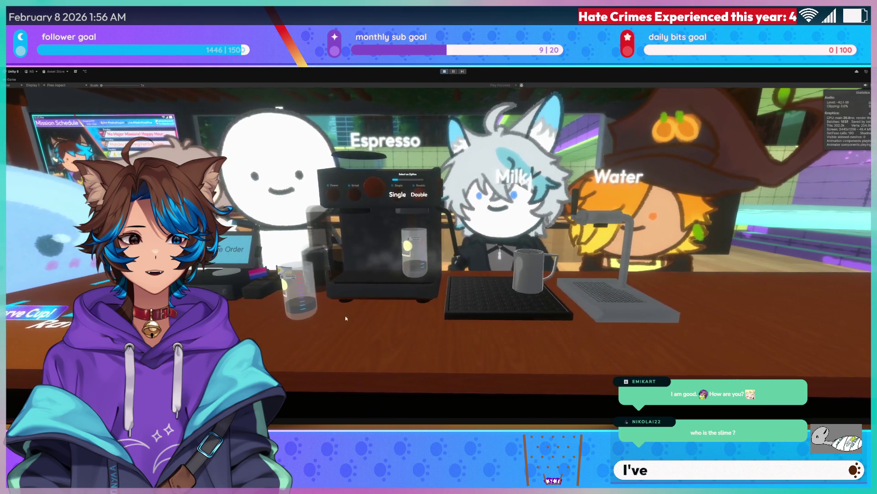
# - Move the counter glass under the spout, then carry the coffee glass to the water tap
pyautogui.moveTo(311, 309); pyautogui.dragTo(423, 285)
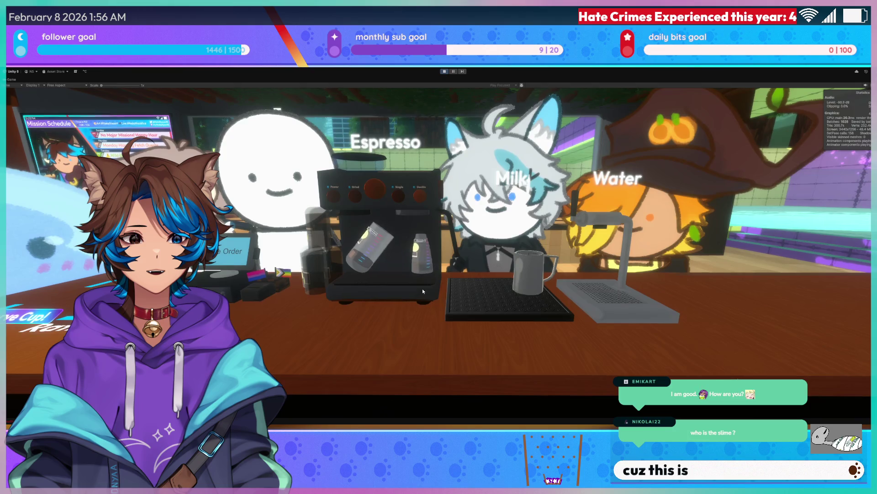
pyautogui.click(406, 287)
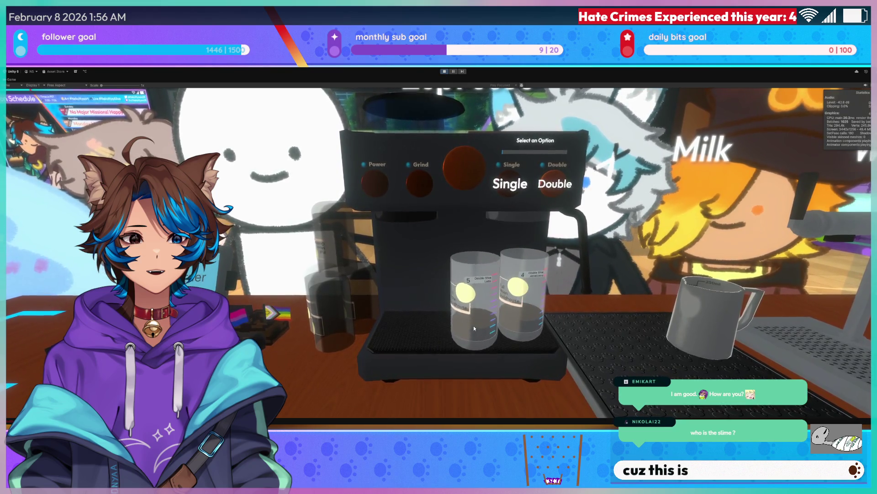
pyautogui.click(474, 325)
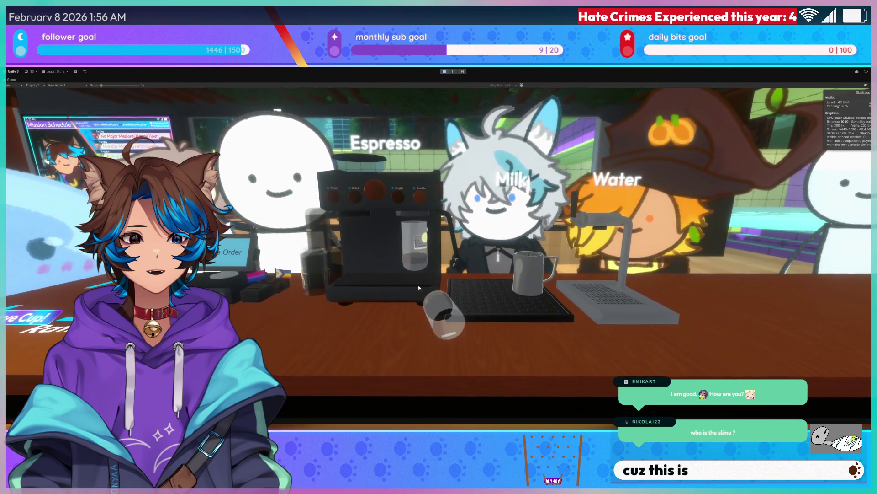
pyautogui.click(381, 319)
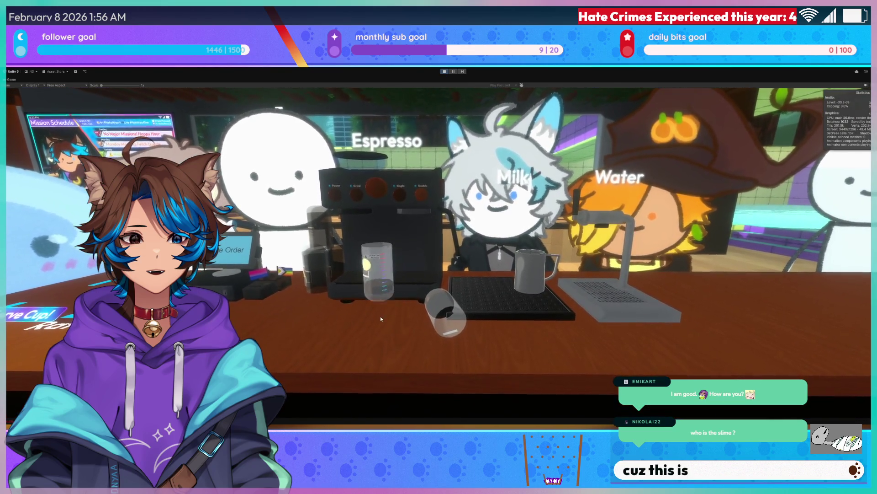
pyautogui.click(410, 284)
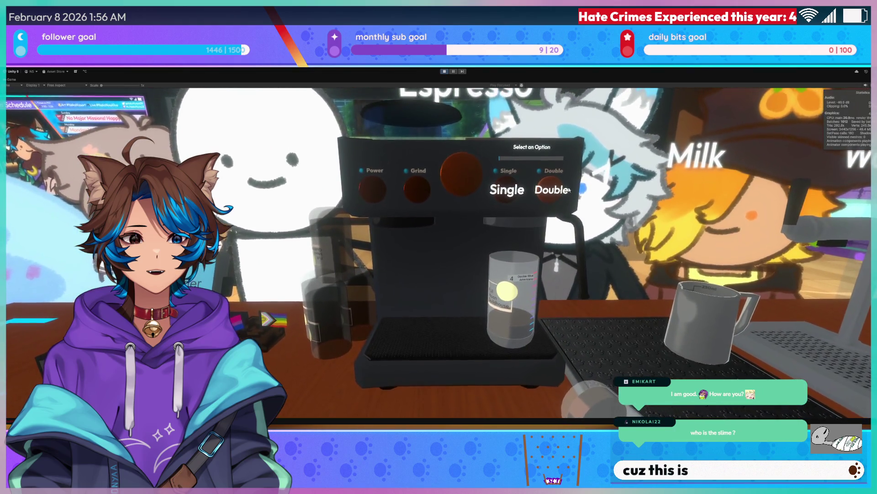
pyautogui.click(519, 313)
pyautogui.click(595, 298)
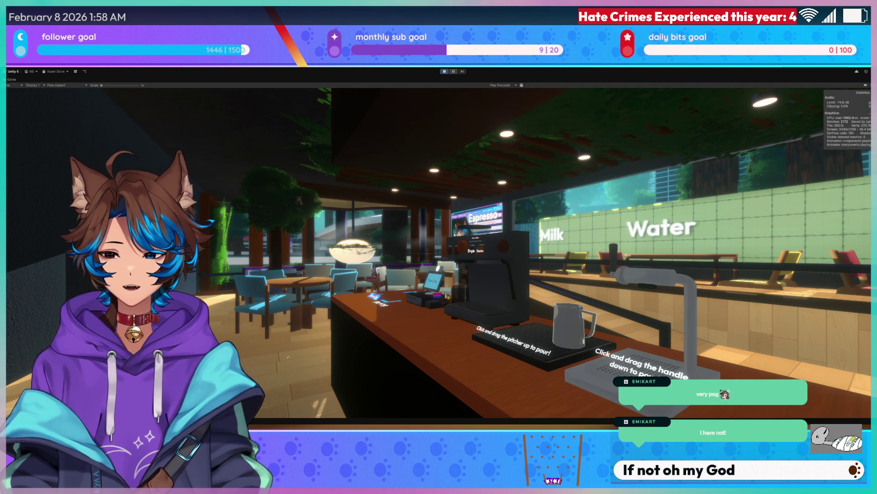
# - Pan back and forth across the register, drink stations and seating area, ending at the register
pyautogui.press('a')
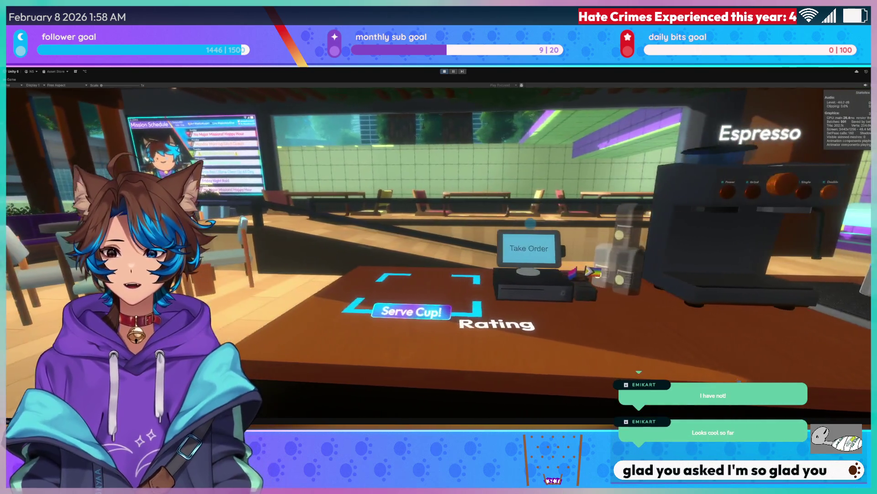
pyautogui.press('d')
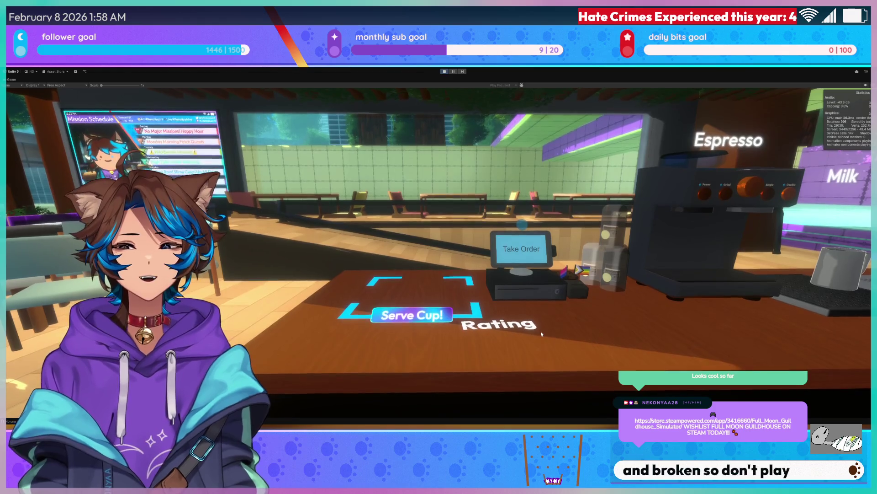
pyautogui.press('d')
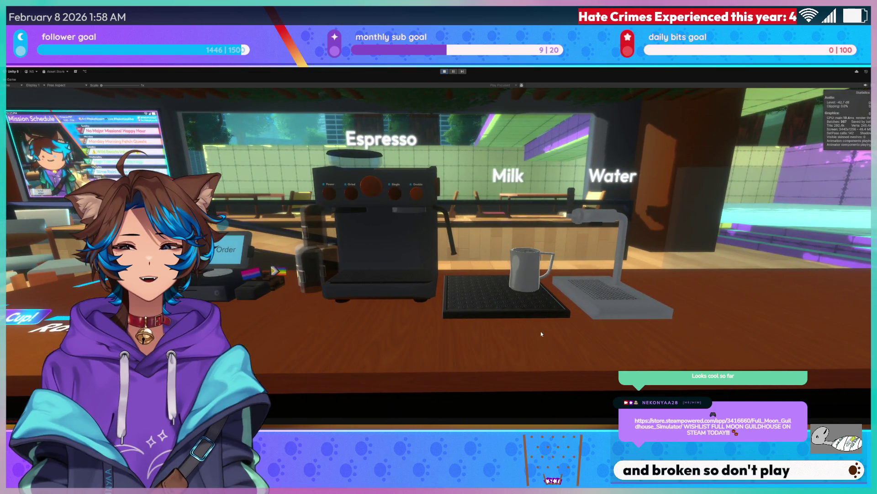
pyautogui.press('a')
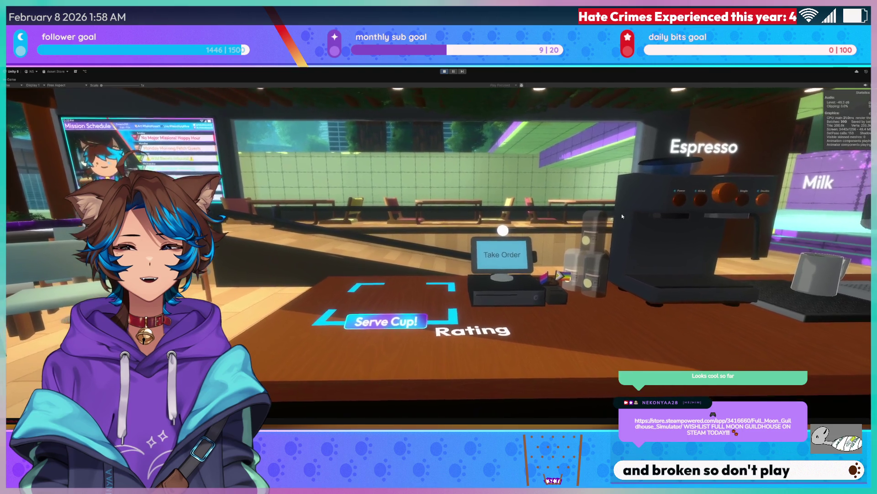
pyautogui.press('d')
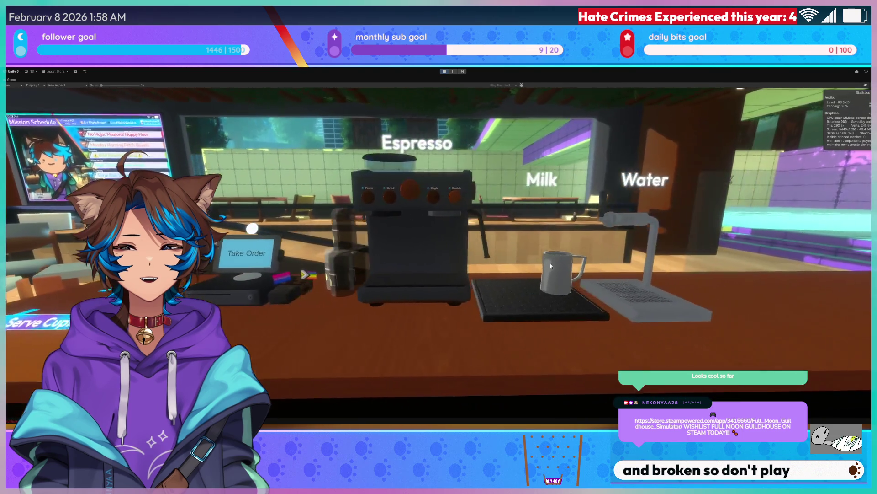
pyautogui.press('a')
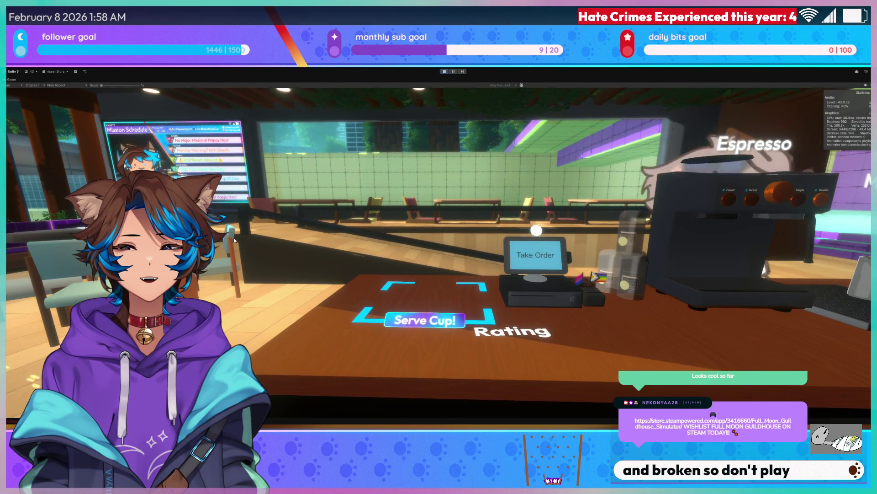
pyautogui.press('d')
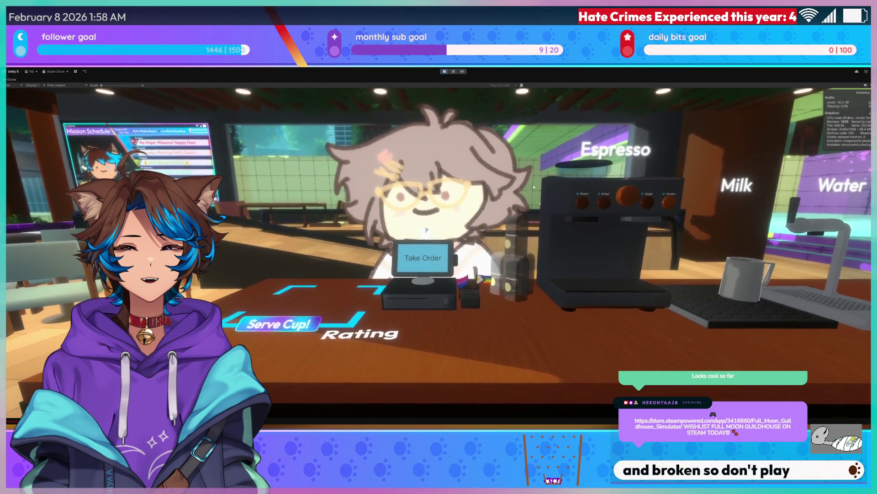
pyautogui.press('d')
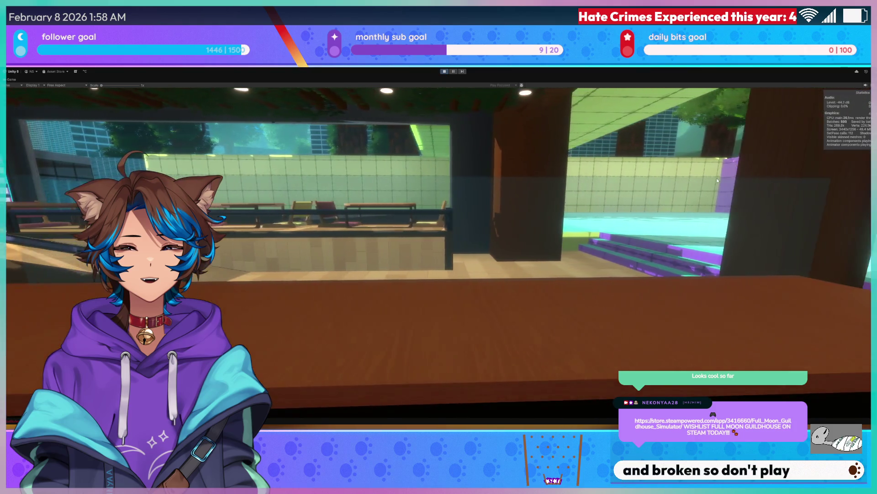
pyautogui.press('a')
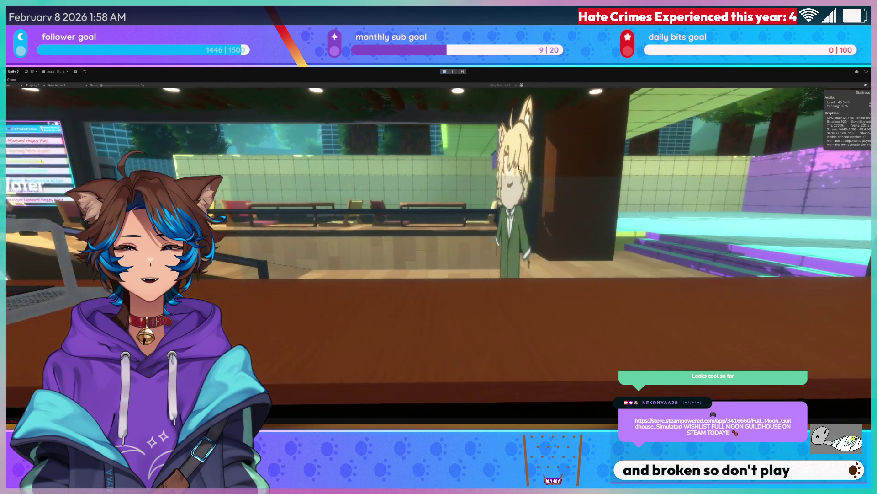
pyautogui.press('a')
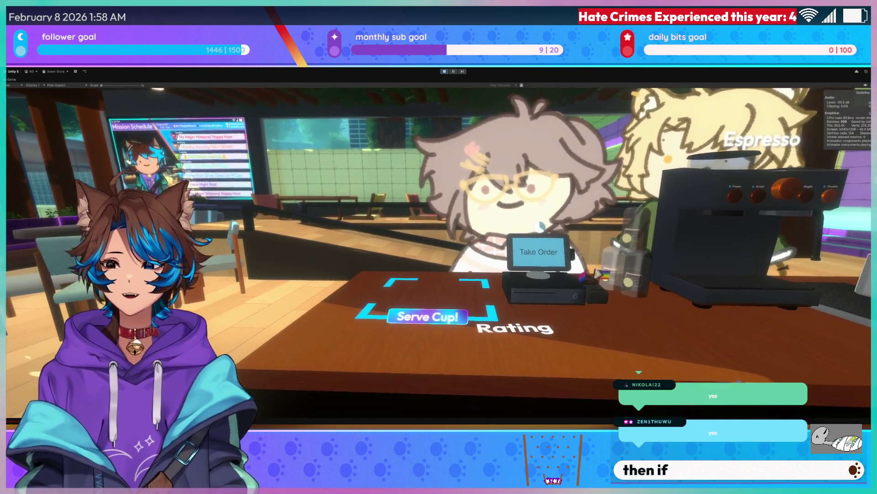
# - Survey the Milk and Water stations and the queue, then take the glasses-wearing customer's order
pyautogui.press('d')
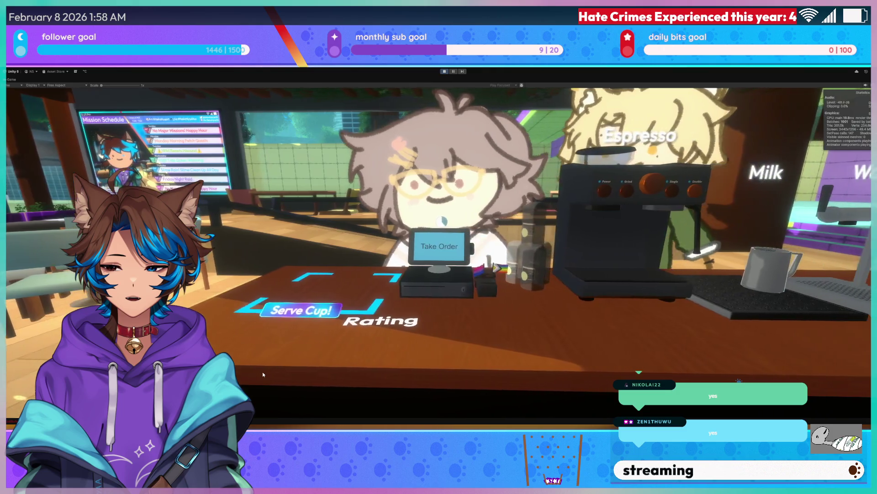
pyautogui.press('d')
pyautogui.press('a')
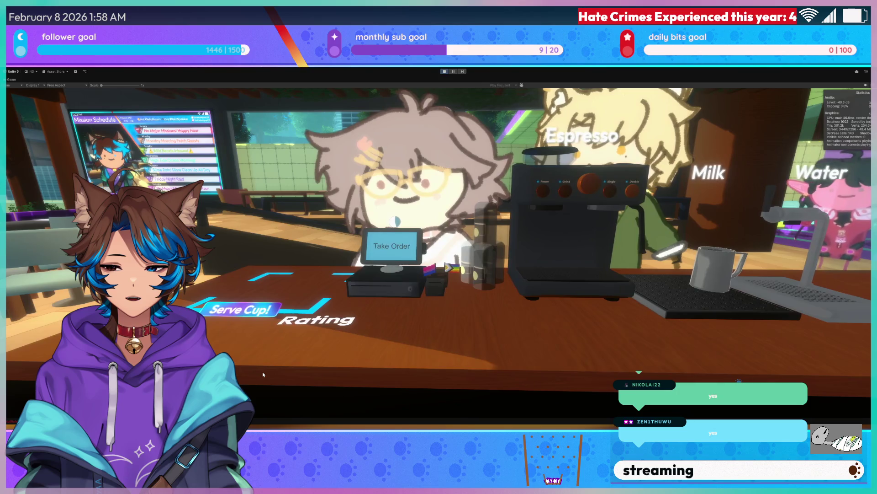
pyautogui.press('d')
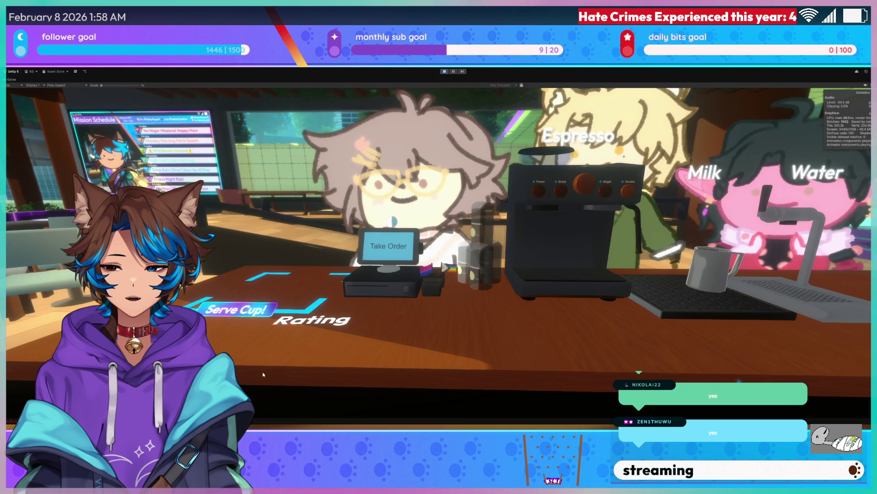
pyautogui.press('a')
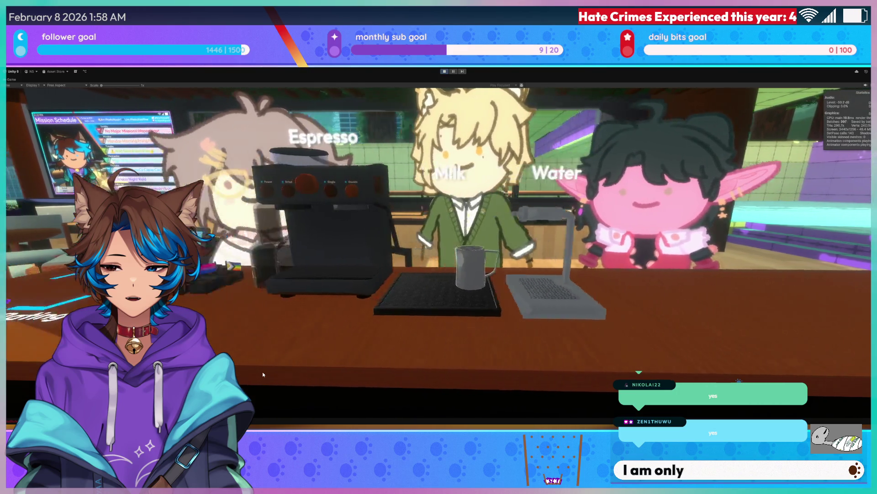
pyautogui.press('d')
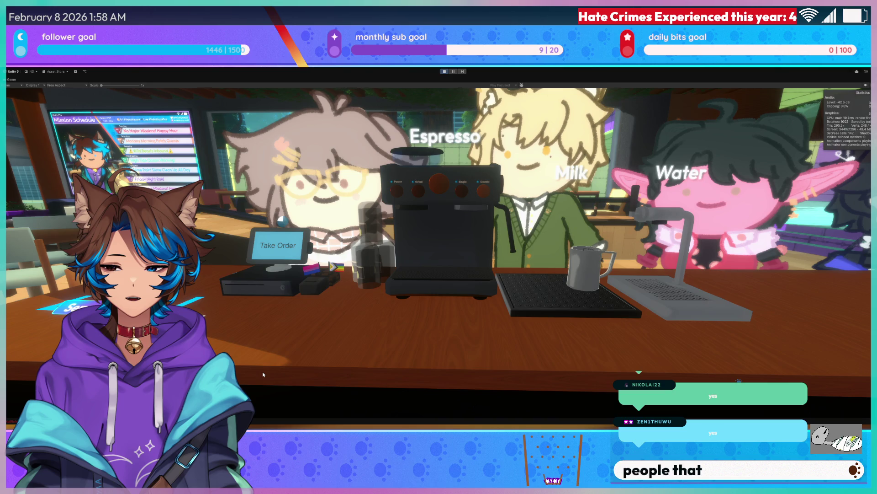
pyautogui.press('d')
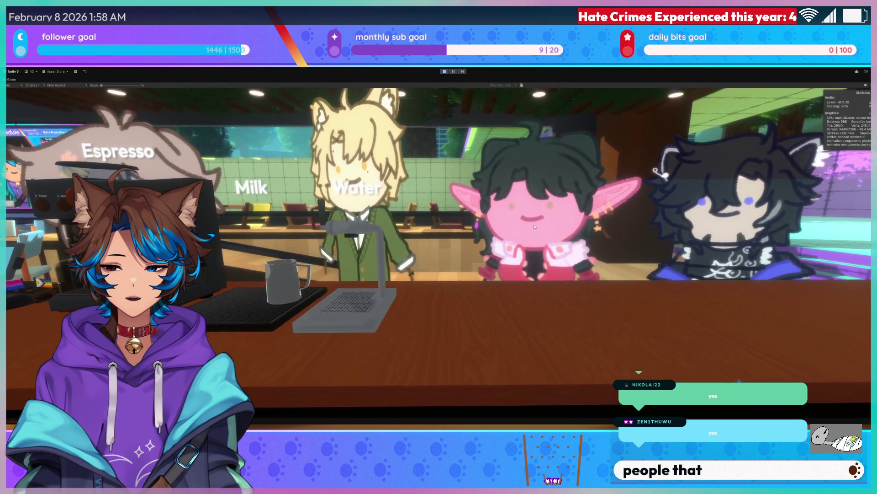
pyautogui.press('d')
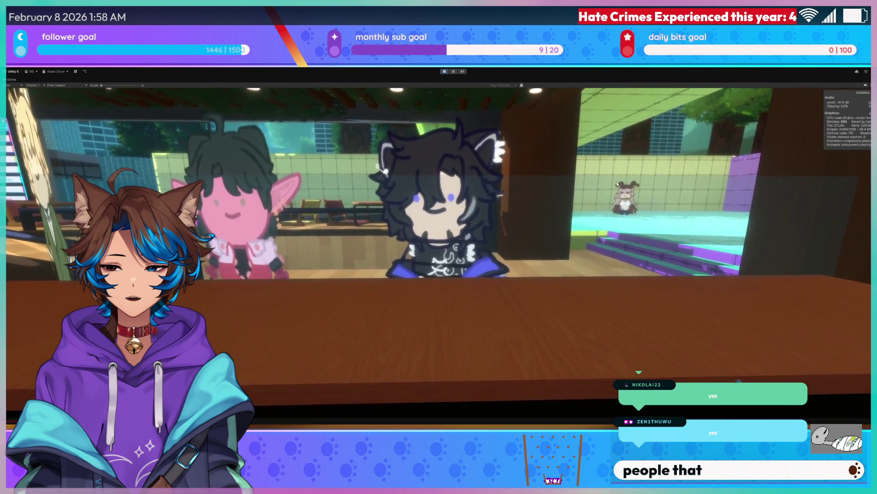
pyautogui.press('a')
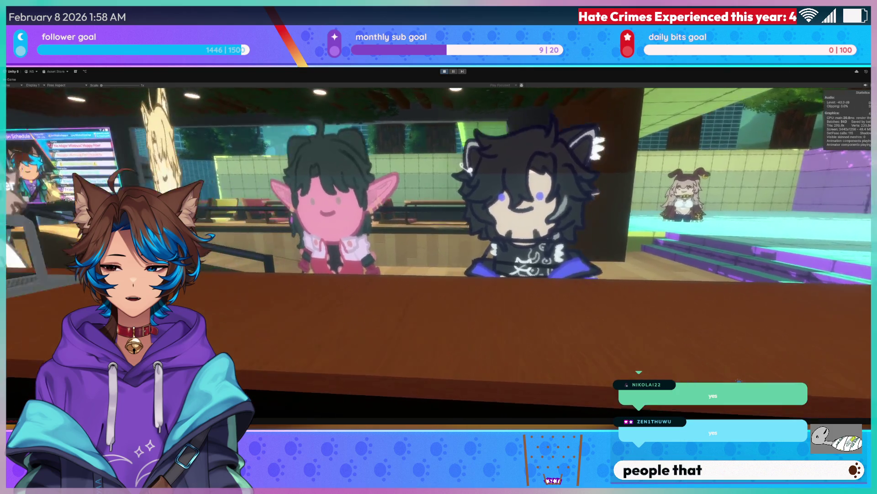
pyautogui.click(524, 260)
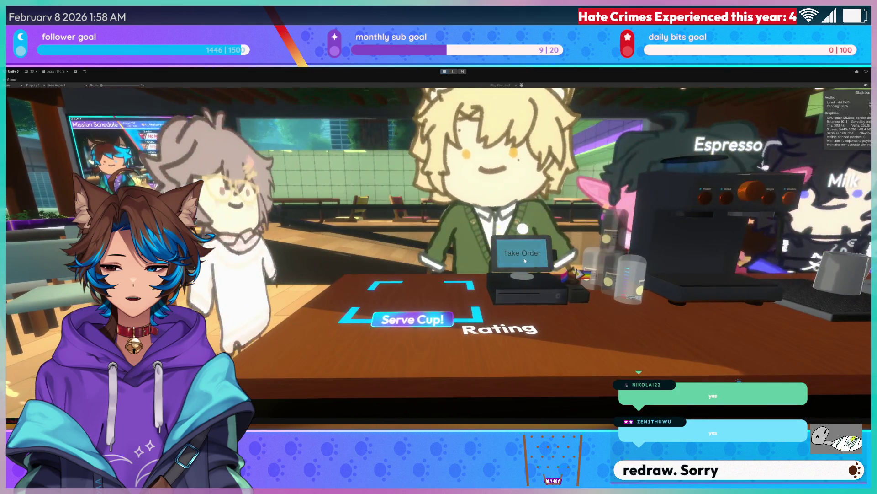
# - Look over the Espresso, Milk and Water stations, the seating area and the queue
pyautogui.press('d')
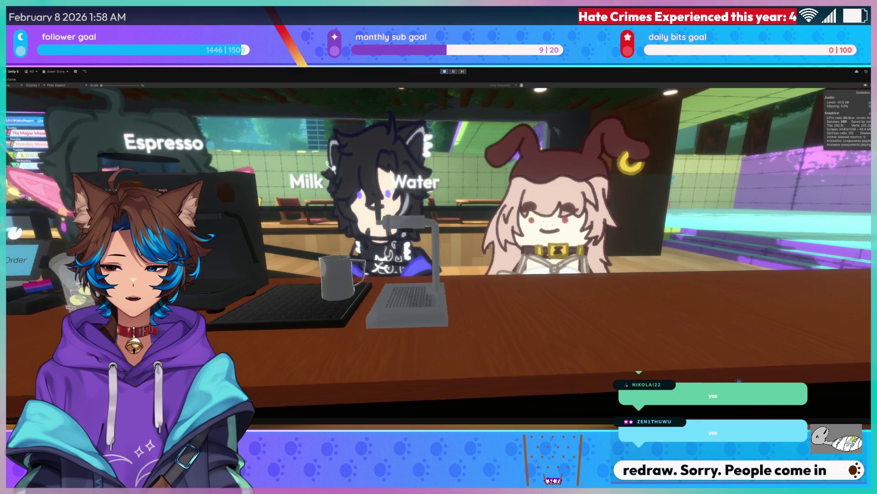
pyautogui.press('d')
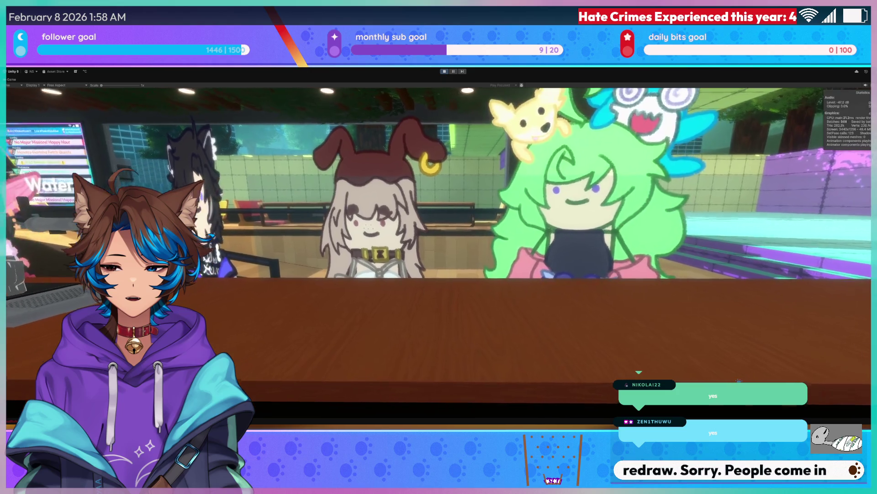
pyautogui.press('a')
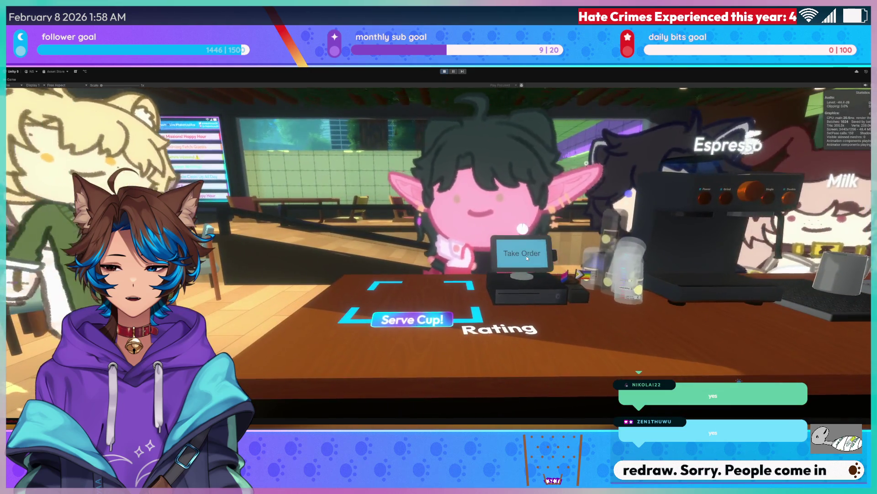
pyautogui.press('d')
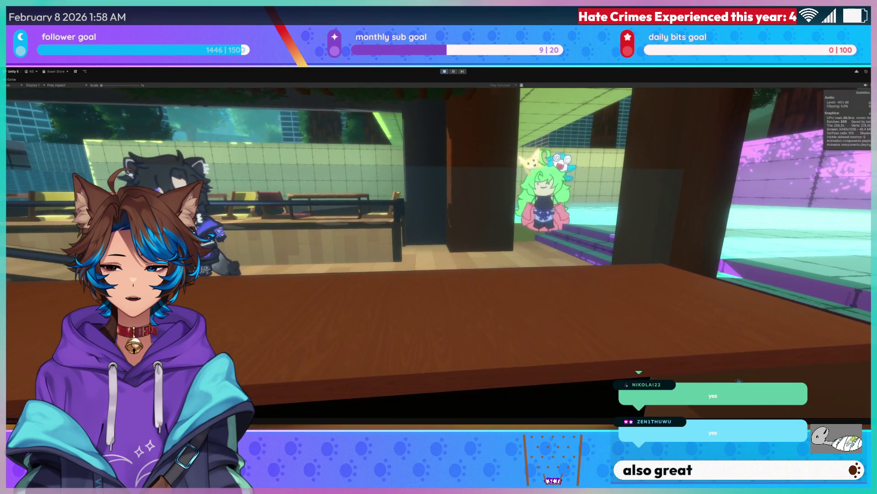
# - Take the next customer's order at the register, then restore the full editor layout
pyautogui.press('a')
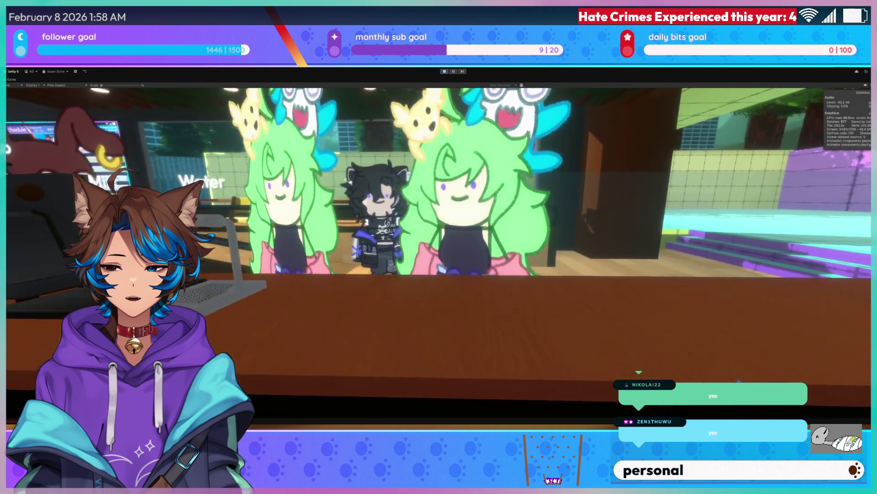
pyautogui.press('a')
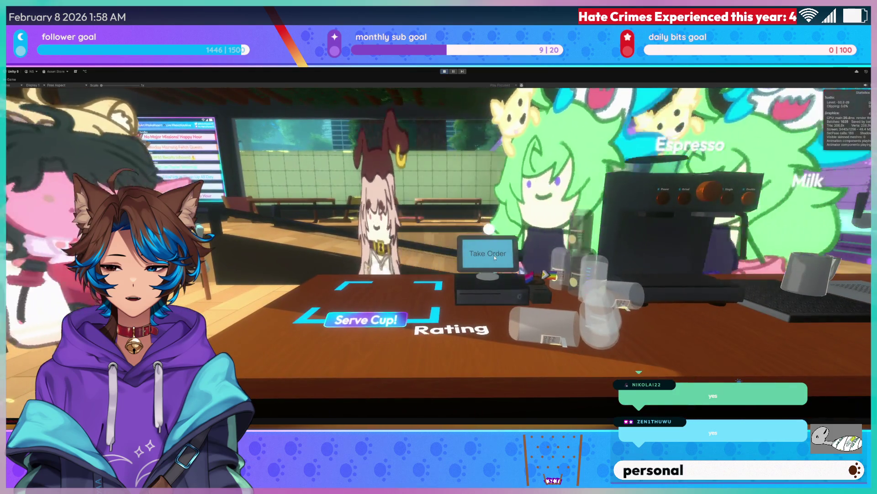
pyautogui.click(495, 257)
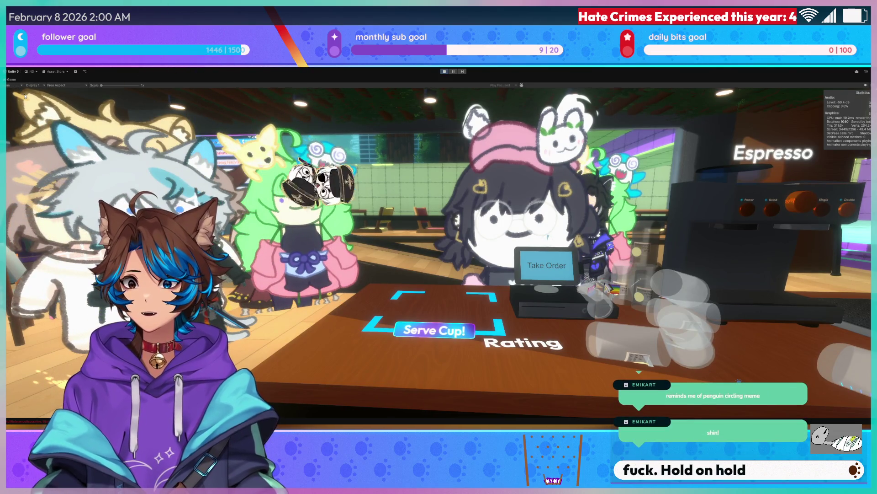
pyautogui.doubleClick(14, 79)
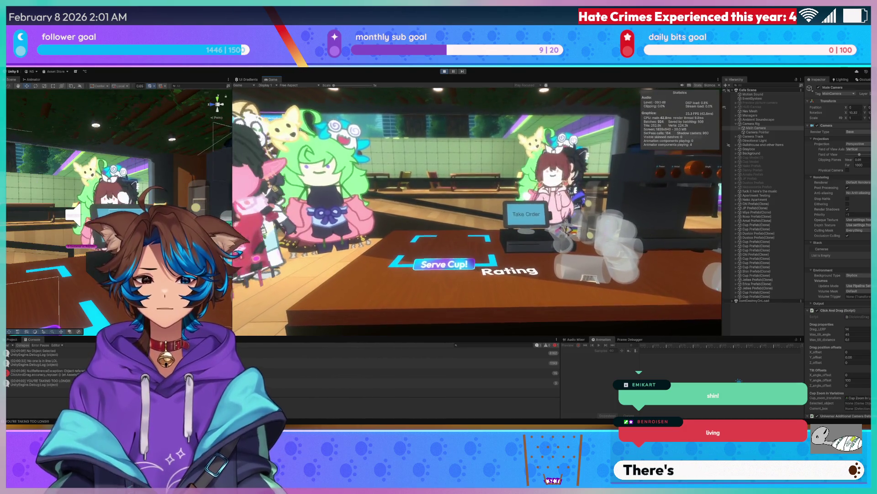
# - Take five successive customers' orders, including the pink-hat customer's, until a white-haired, cat-eared customer reaches the register
pyautogui.click(517, 215)
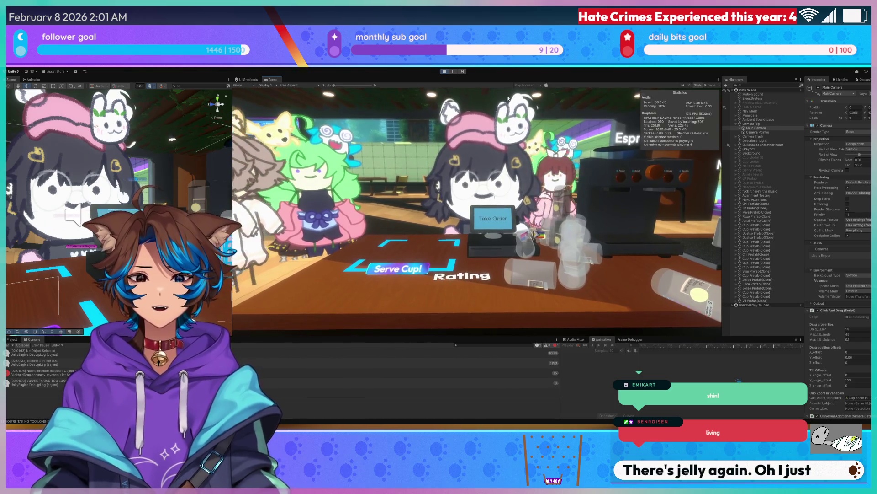
pyautogui.click(497, 213)
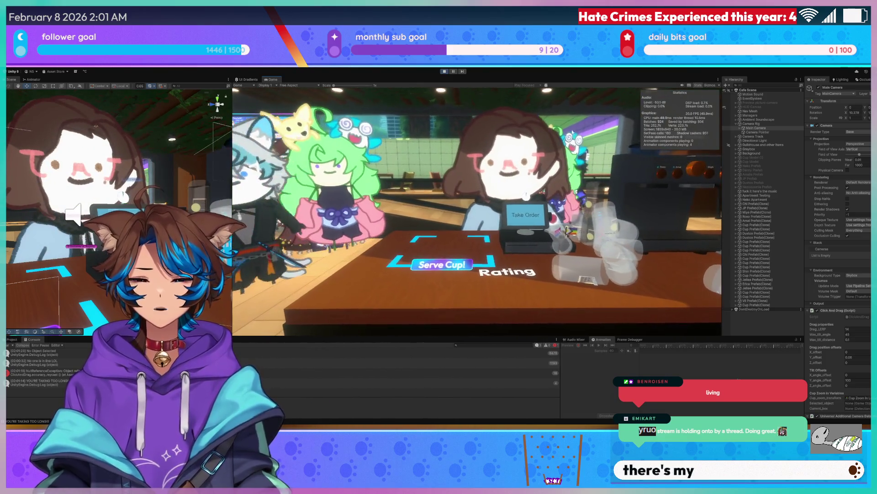
pyautogui.click(526, 212)
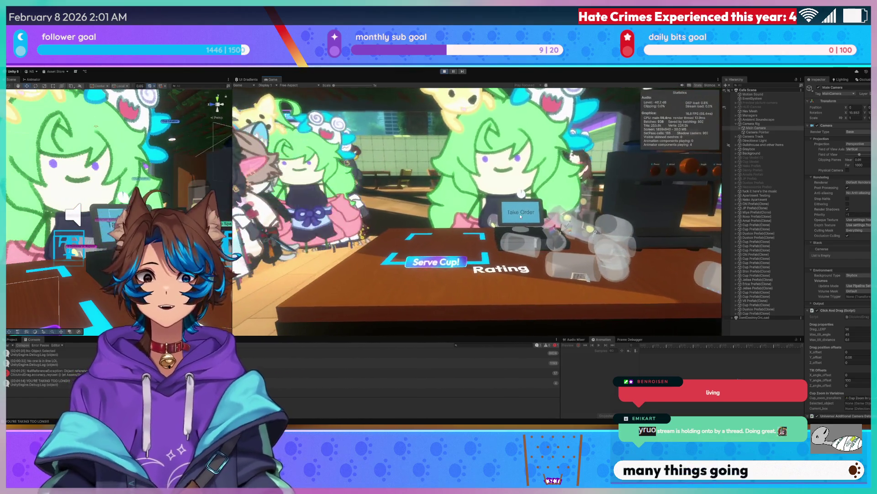
pyautogui.click(520, 216)
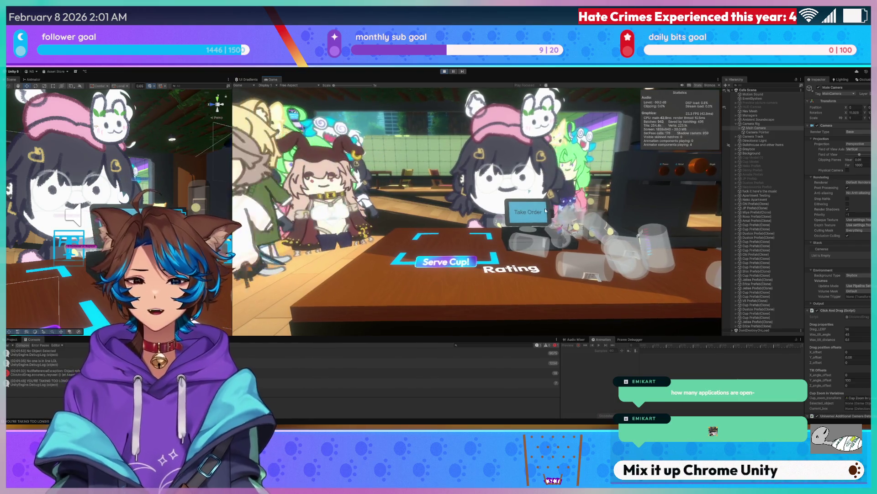
pyautogui.click(519, 222)
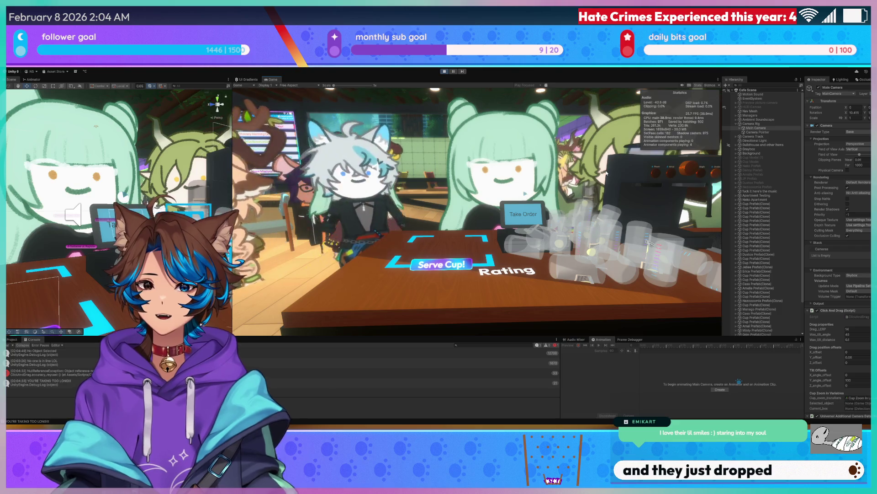
pyautogui.moveTo(716, 173)
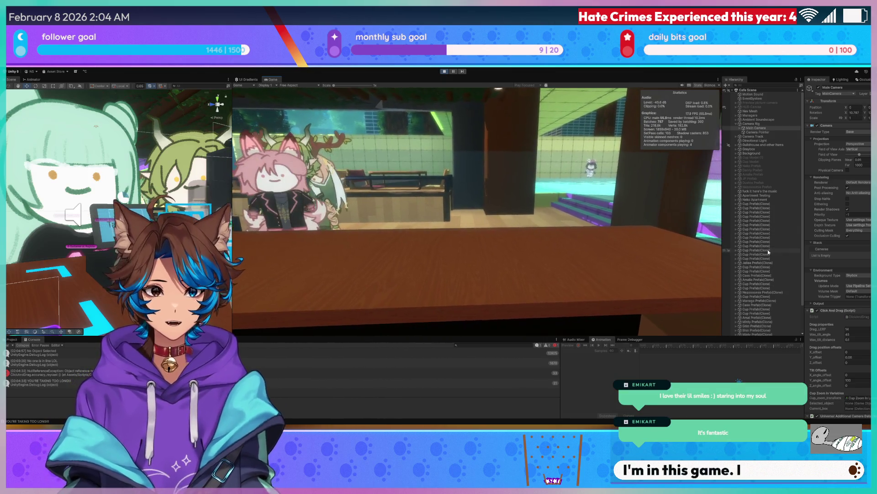
pyautogui.scroll(-3, 768, 250)
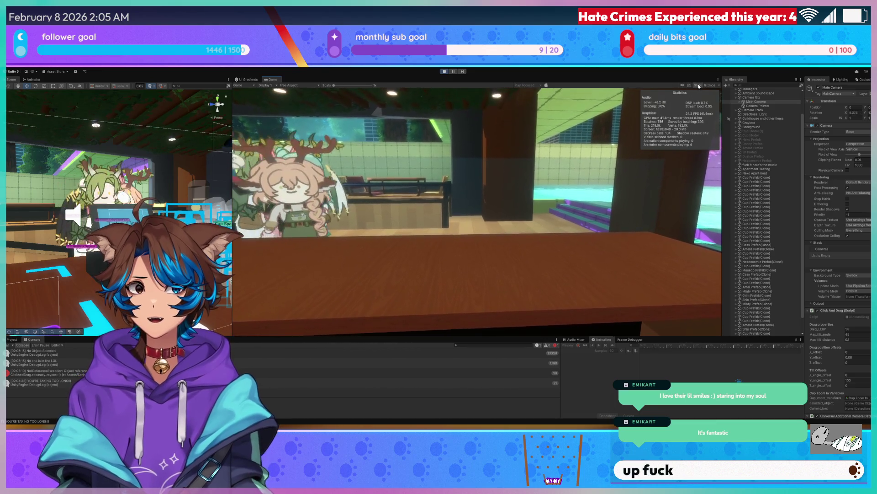
pyautogui.click(12, 339)
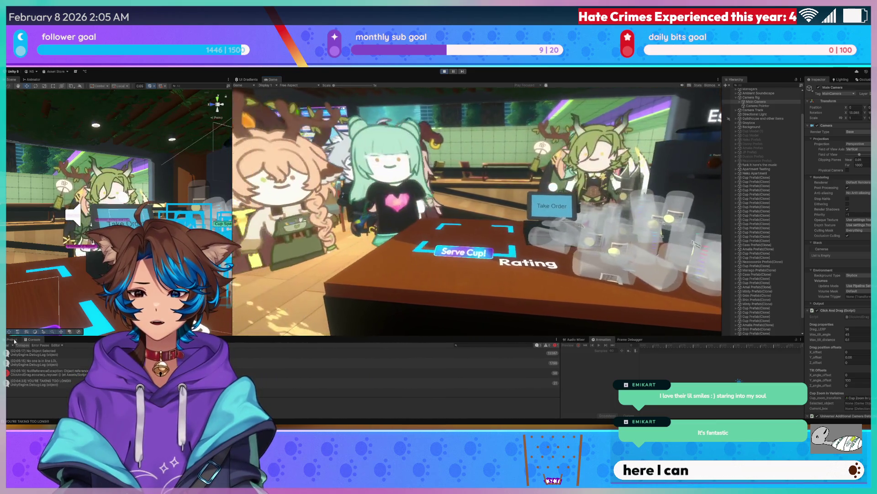
# - Open the Prefabs > Customers folder and select the Sleepy Shxtou Prefab to view its settings
pyautogui.scroll(3, 30, 372)
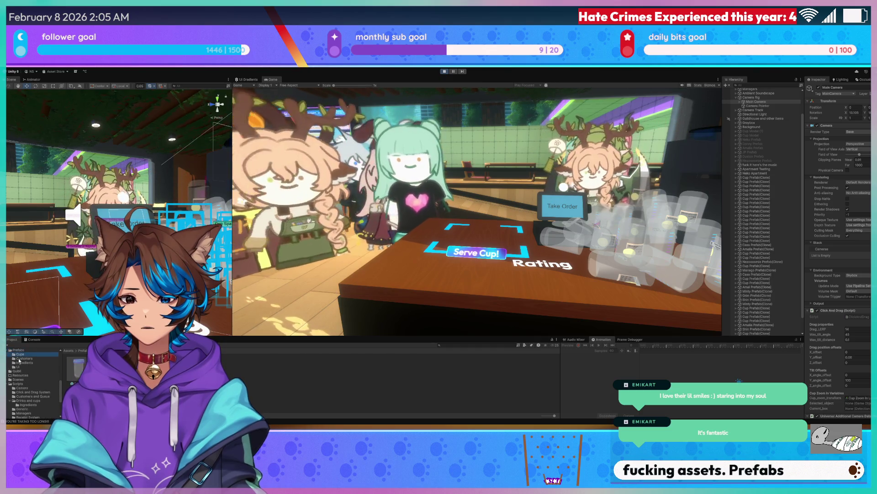
pyautogui.click(21, 358)
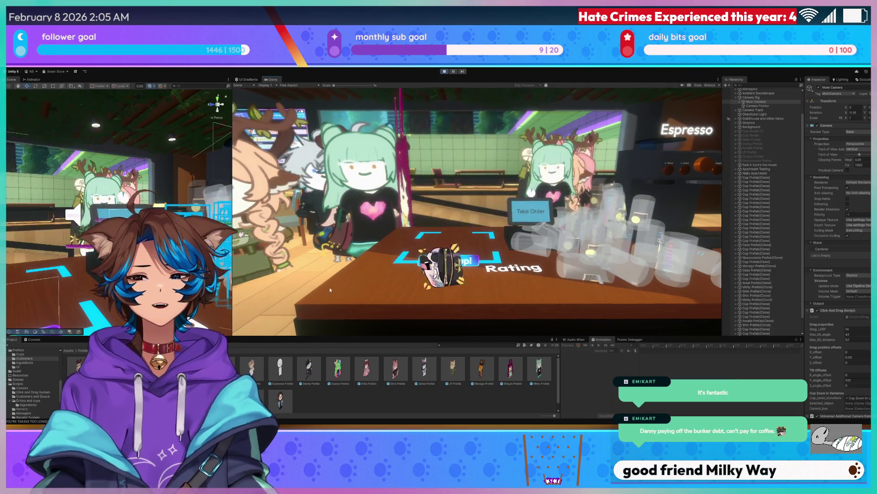
pyautogui.click(137, 393)
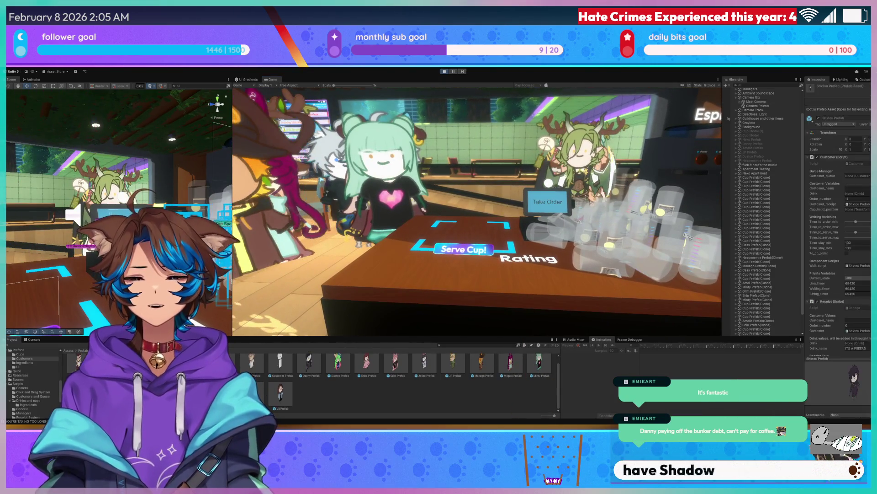
# - Select the neighbouring Shxtou Prefab to show its Customer script settings in the Inspector
pyautogui.press('Right')
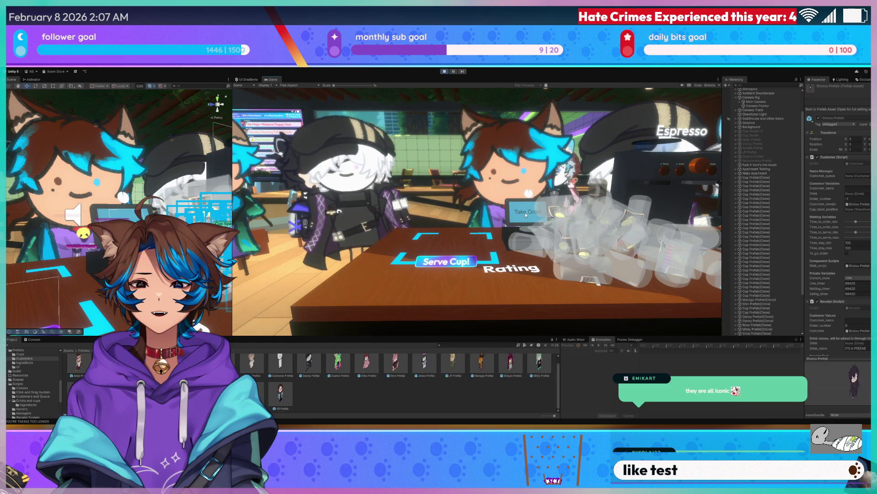
pyautogui.click(525, 214)
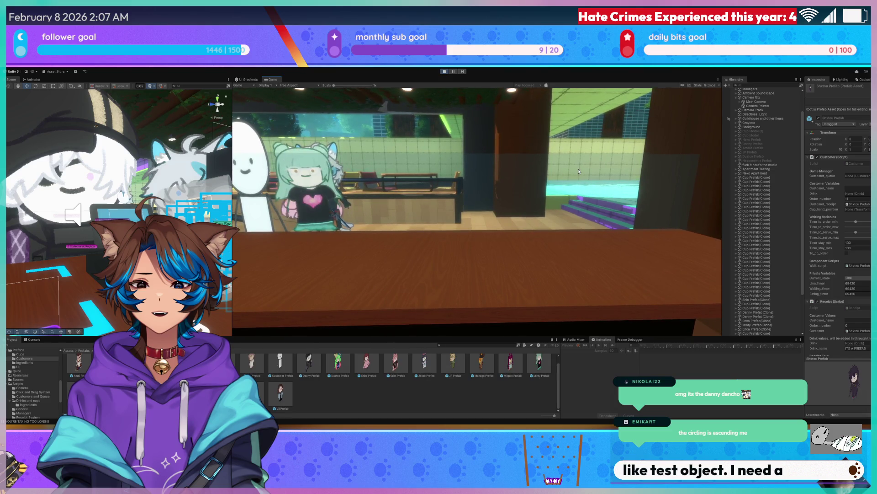
pyautogui.click(556, 176)
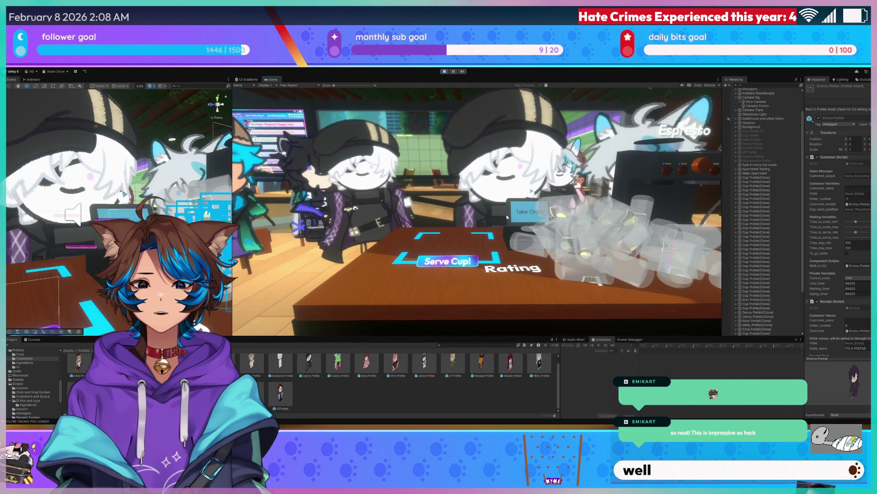
pyautogui.click(526, 213)
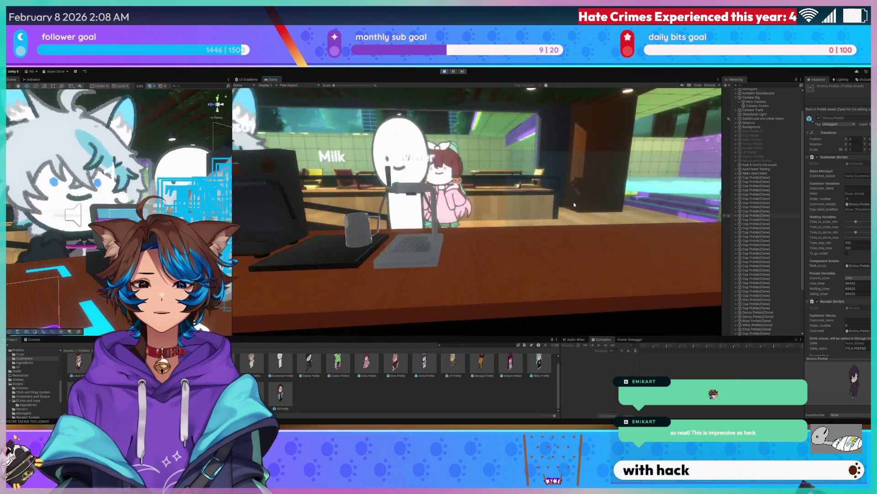
pyautogui.click(313, 196)
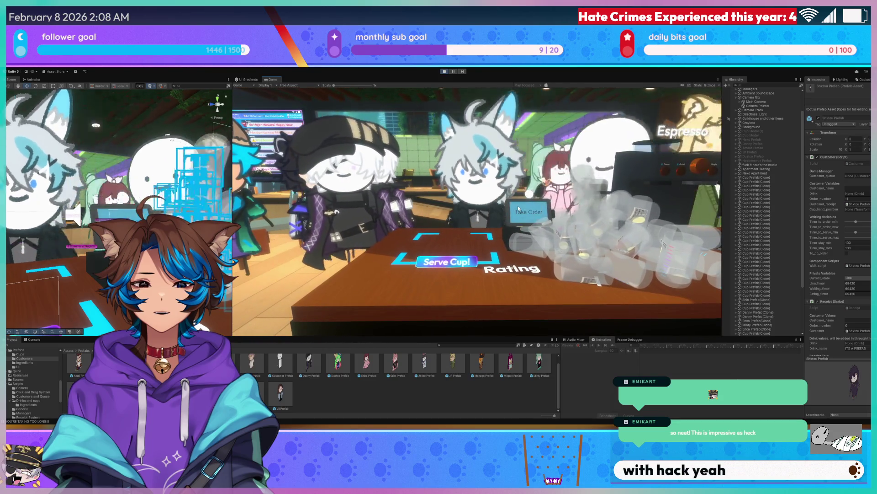
pyautogui.click(518, 204)
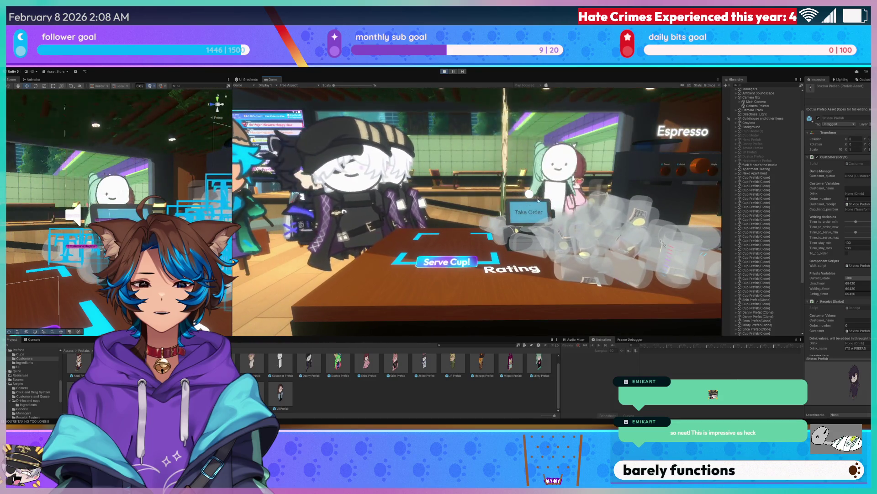
pyautogui.click(505, 157)
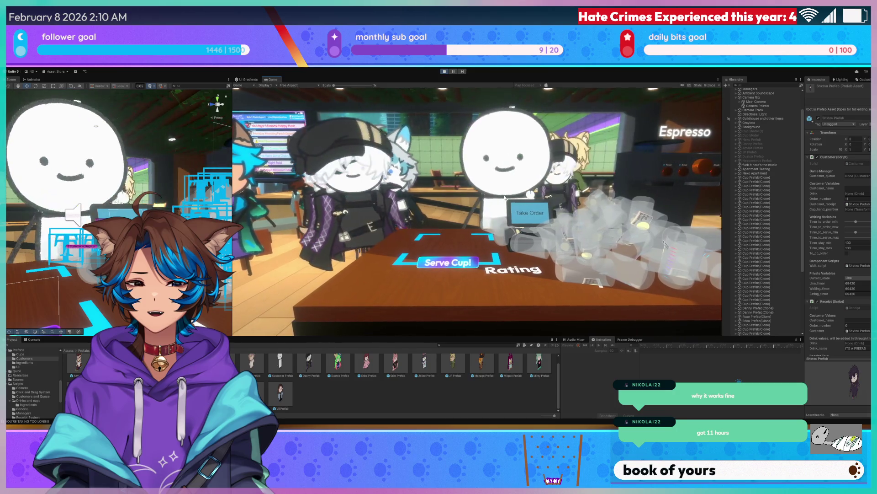
pyautogui.click(537, 210)
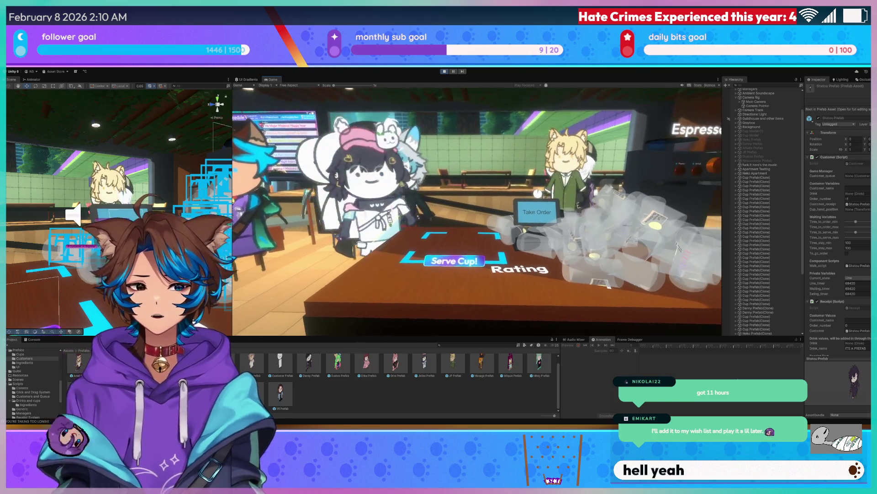
pyautogui.click(538, 194)
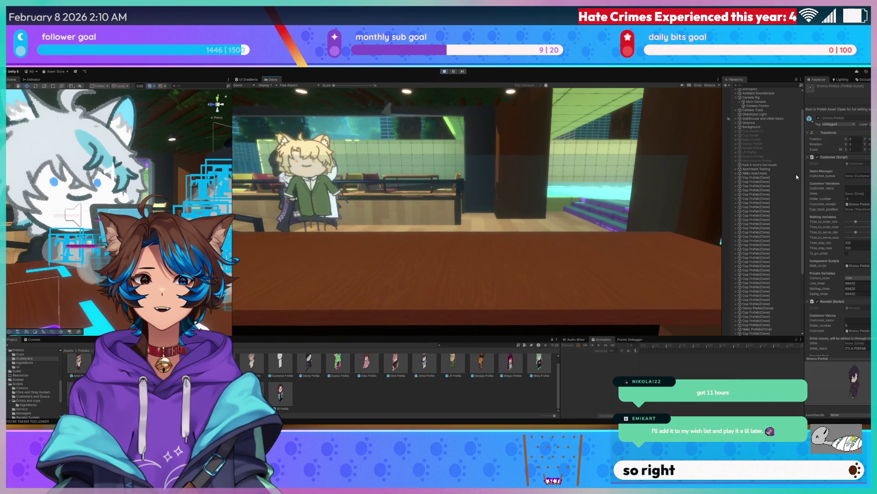
pyautogui.scroll(-5, 770, 190)
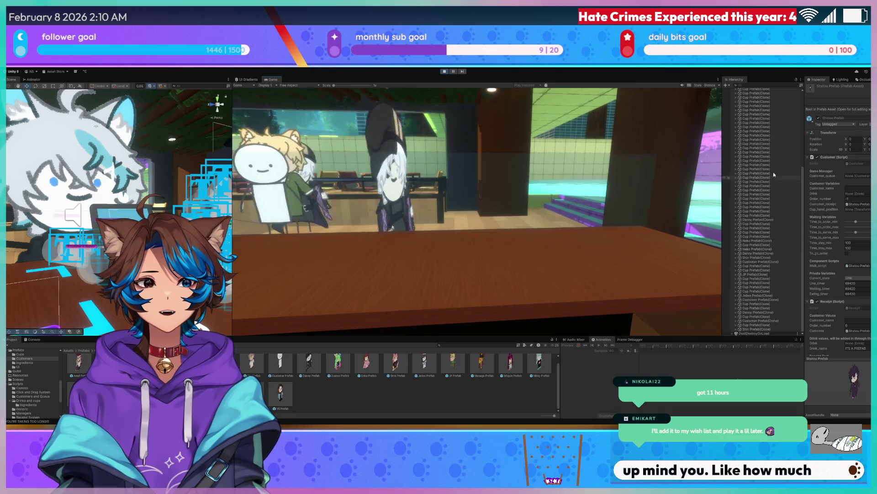
pyautogui.scroll(-10, 771, 161)
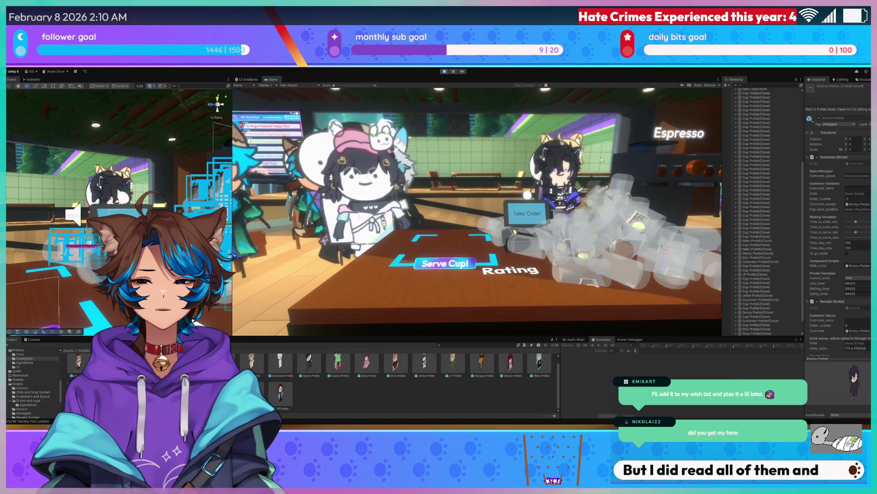
# - Look over the drink station, ordering counter and espresso station, then stop the game
pyautogui.click(520, 210)
pyautogui.click(270, 249)
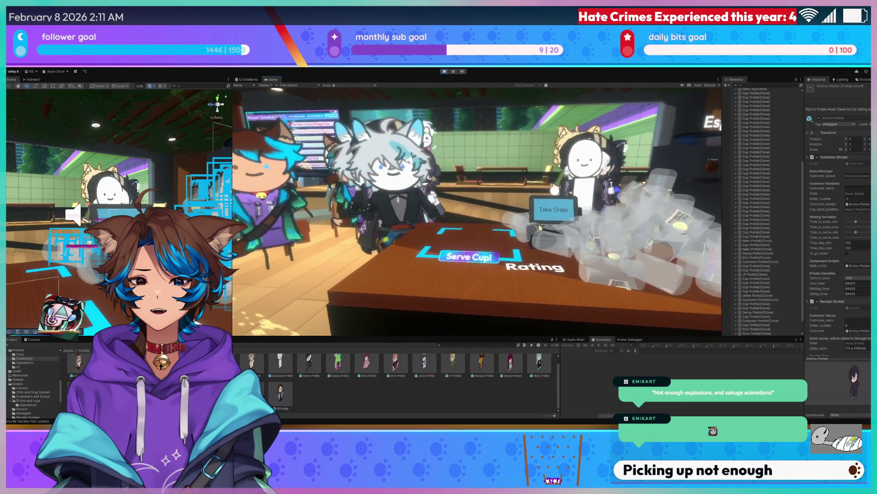
pyautogui.click(719, 169)
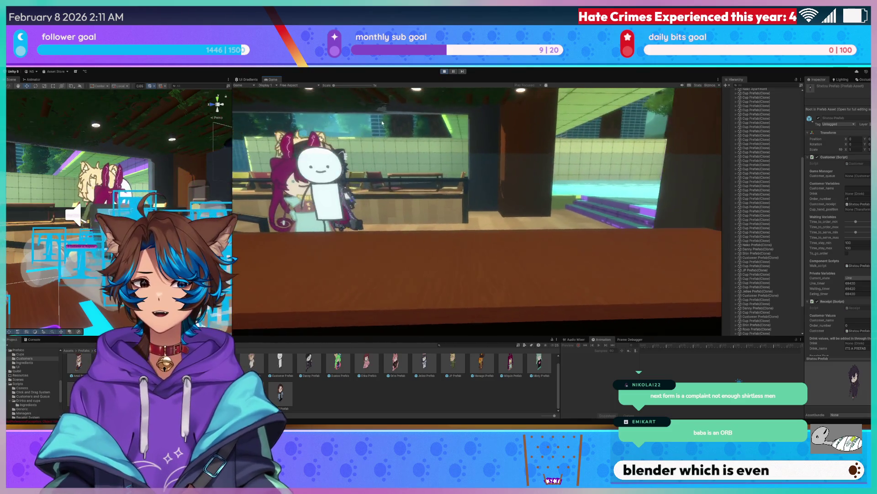
pyautogui.click(444, 72)
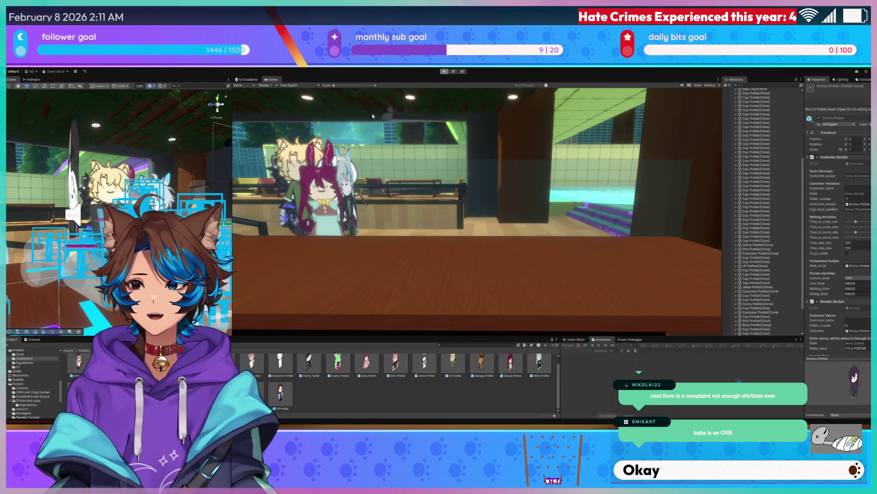
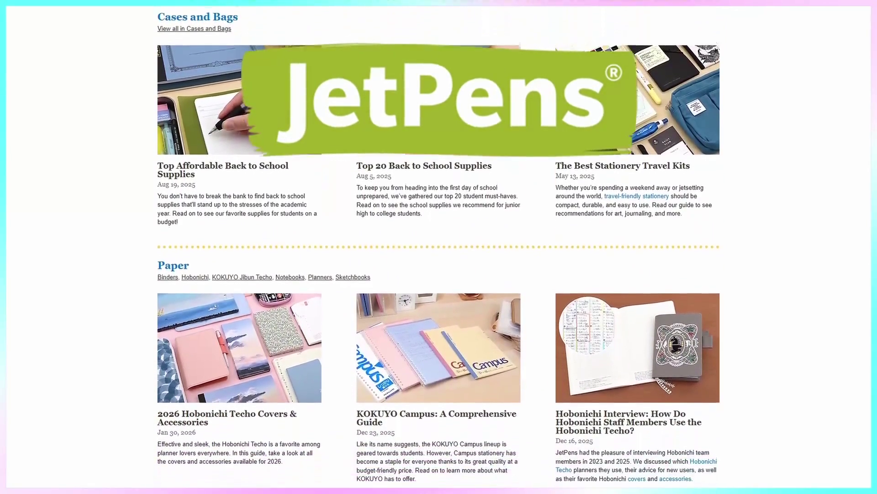
# - Scroll the JetPens blog guides past the Paper guides to the Arts and Crafts section
pyautogui.scroll(-3, 438, 247)
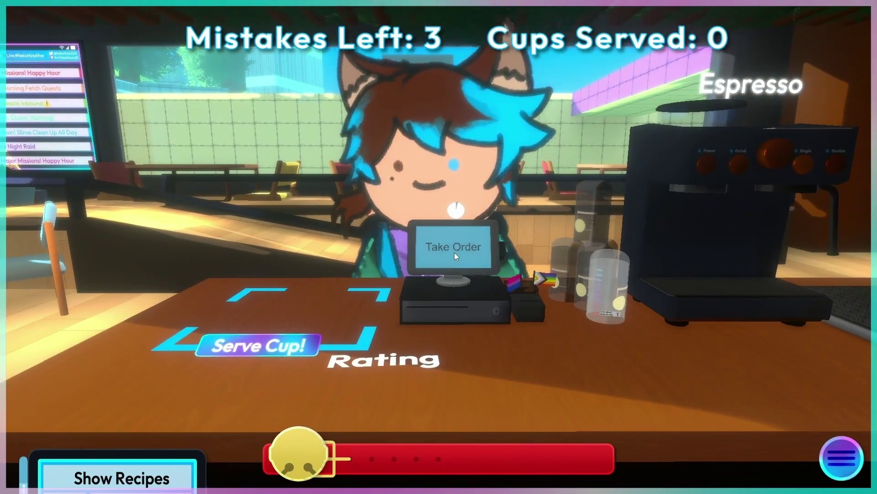
# - Move to the espresso station and place an empty cup under the espresso machine for the Double Shot Americano
pyautogui.press('d')
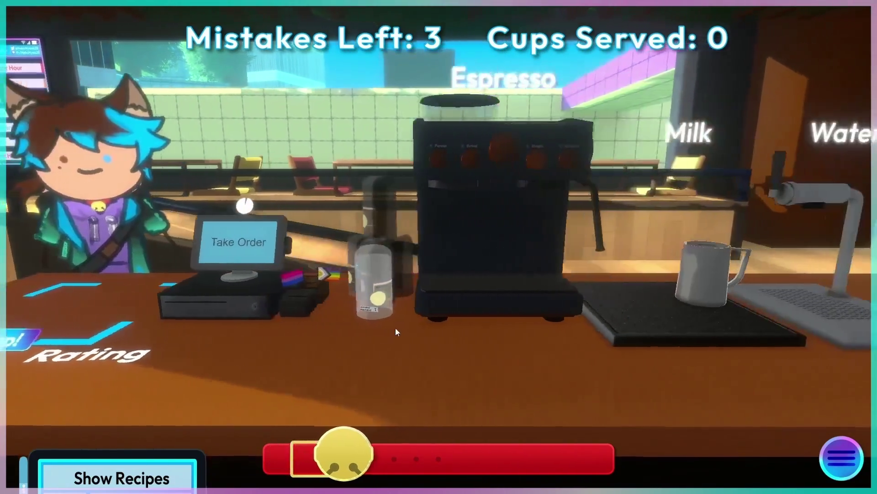
pyautogui.moveTo(397, 332)
pyautogui.mouseDown()
pyautogui.moveTo(320, 310)
pyautogui.moveTo(446, 356)
pyautogui.mouseUp()
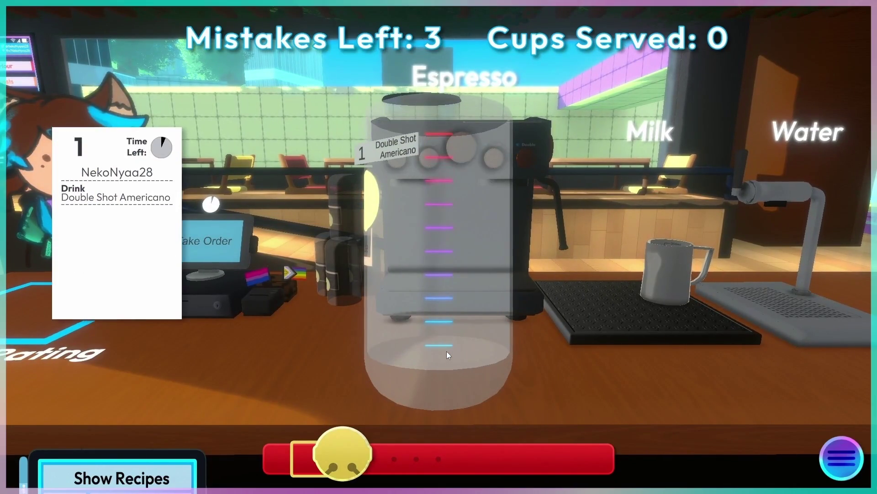